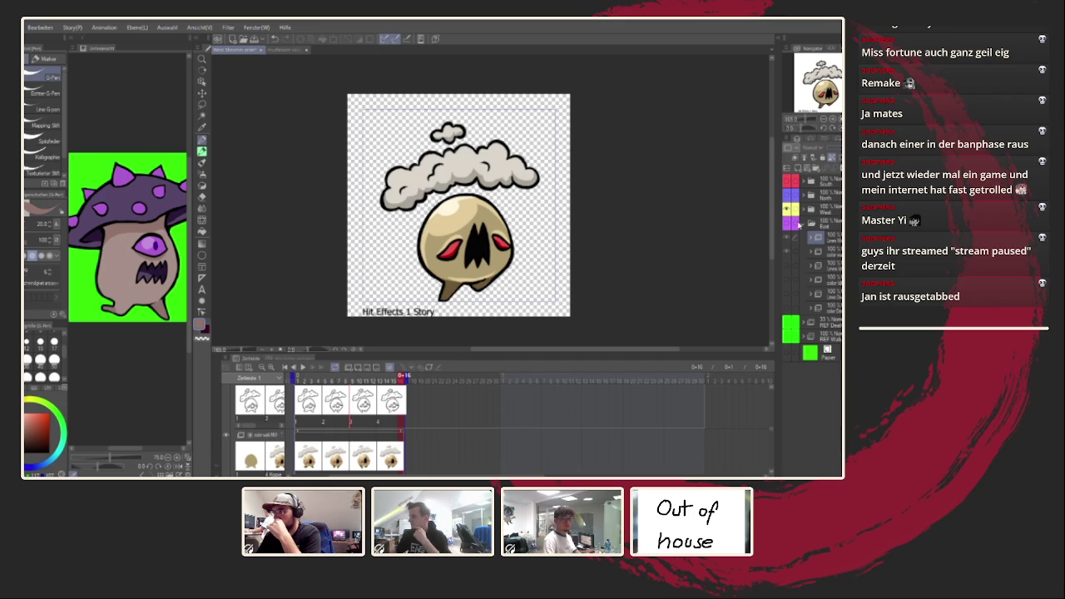
Collapse the East folder, expand the West folder and play the mushroom smoke-puff animation
left_click(791, 225)
left_click(805, 210)
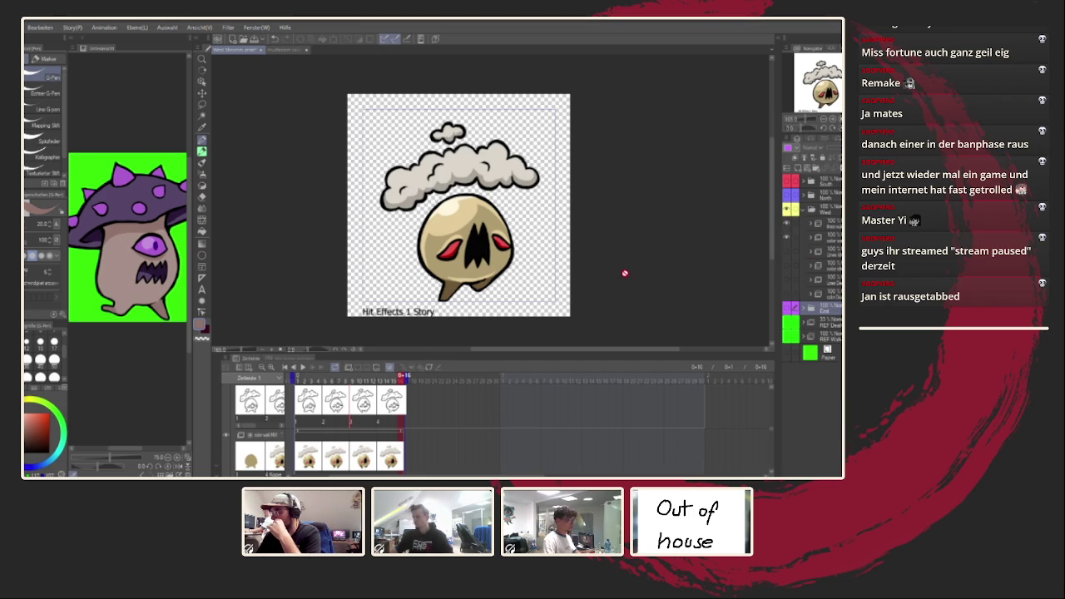
left_click(305, 368)
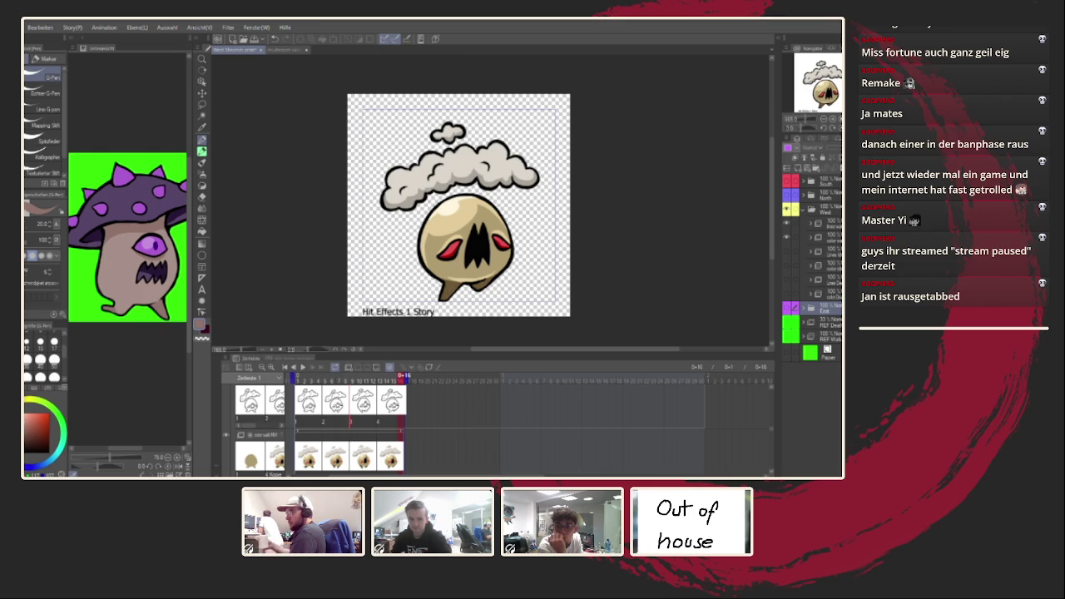
Play the mushroom hit animation and pause it around frame 8 on the uncoloured line art
left_click(303, 367)
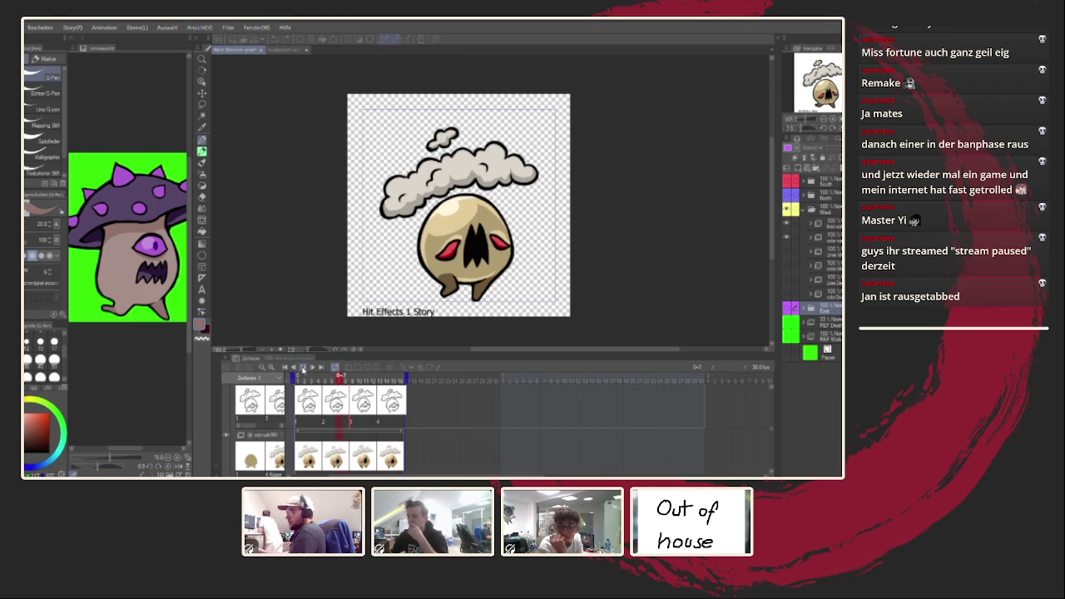
left_click(303, 367)
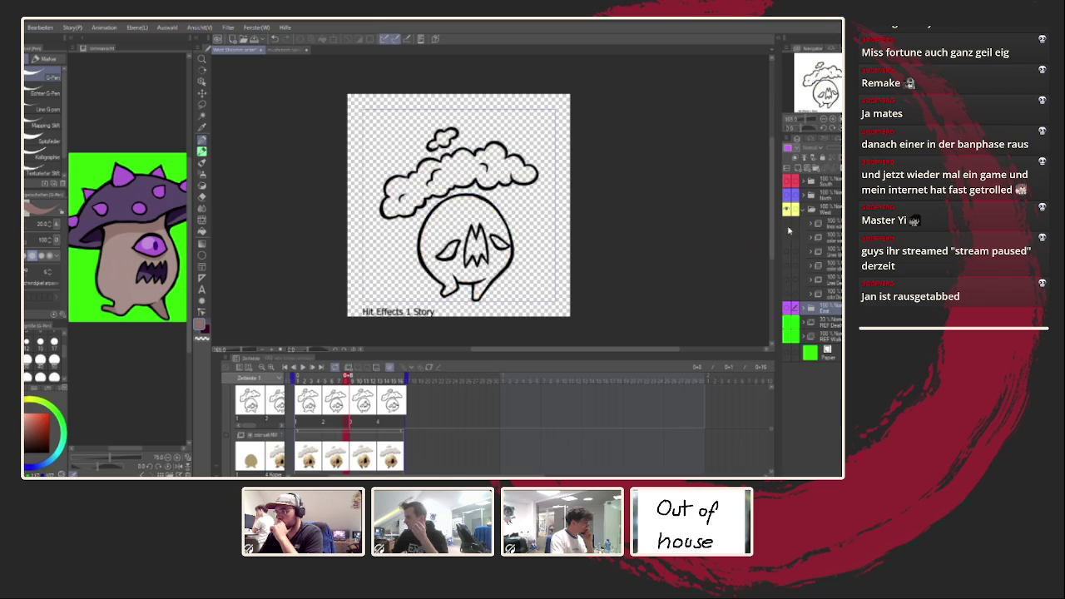
Replay the mushroom hit animation through to the final coloured frame, zooming the canvas while it runs
left_click(303, 368)
scroll(501, 250, "up", 1)
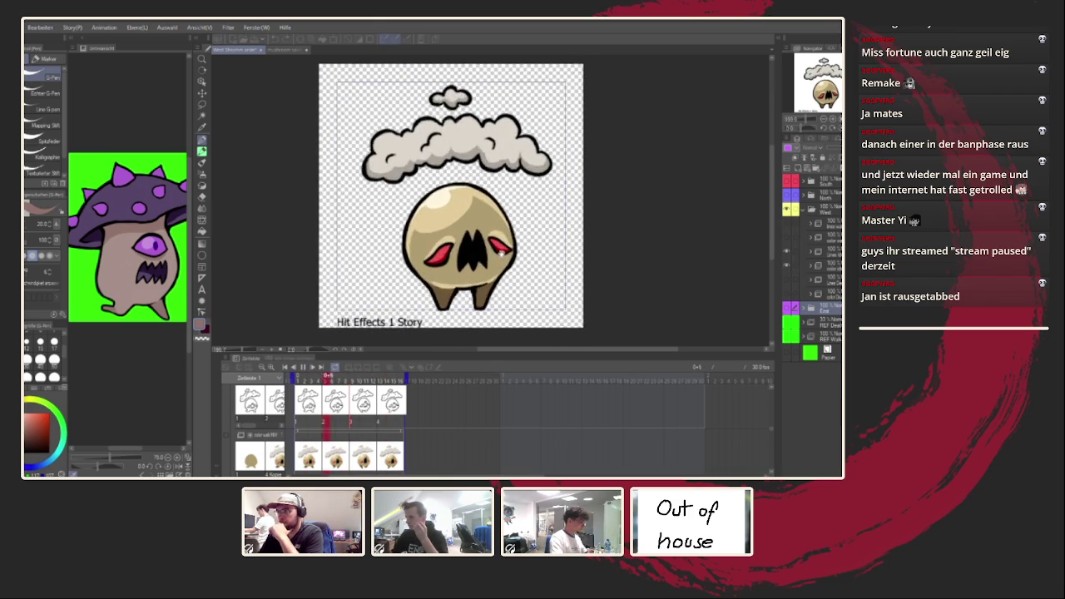
scroll(501, 252, "down", 1)
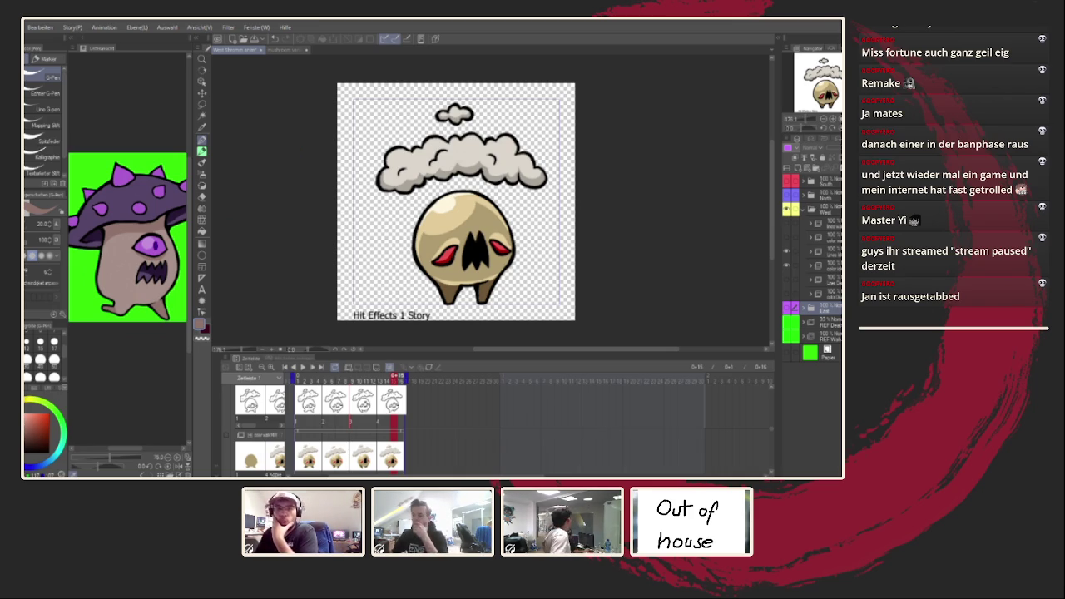
scroll(397, 424, "down", 1)
Scrub the timeline and play the mushroom animation, stopping it back on frame 1
scroll(396, 424, "up", 2)
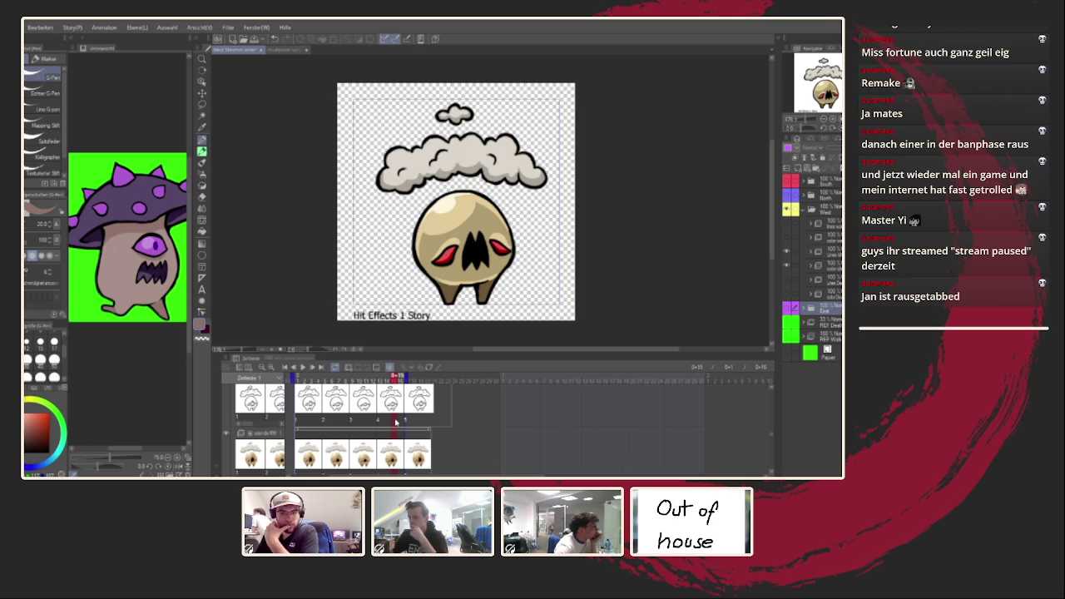
scroll(397, 422, "up", 1)
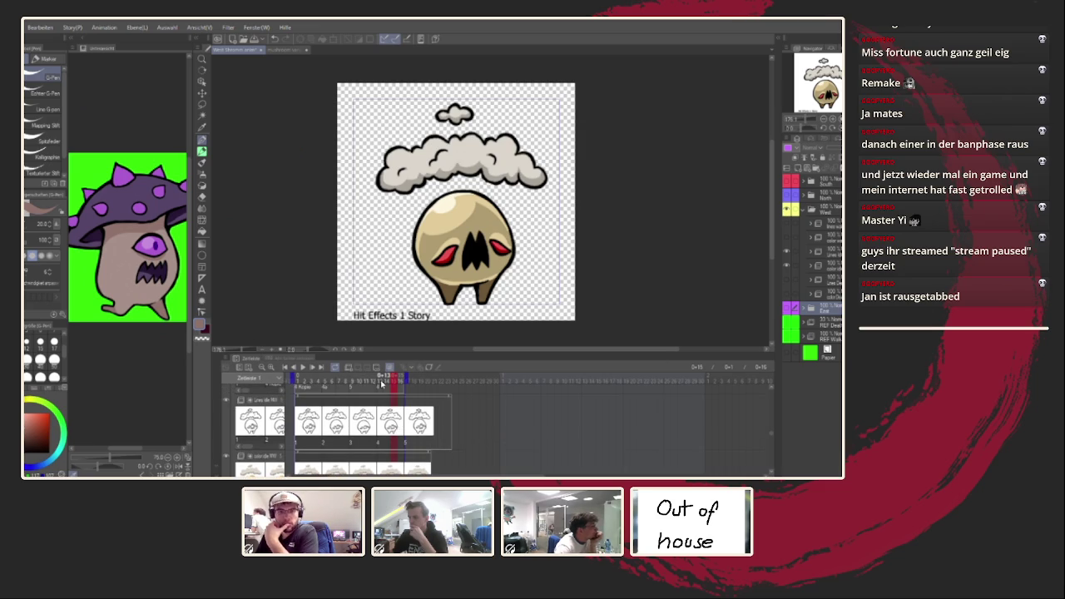
left_click_drag(393, 381, 349, 384)
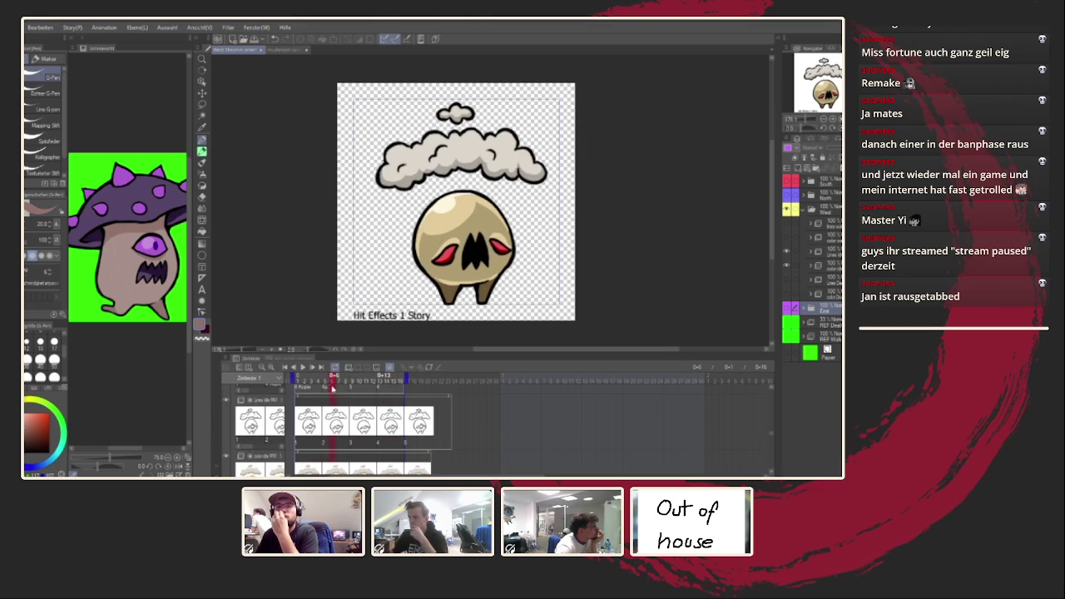
left_click(303, 368)
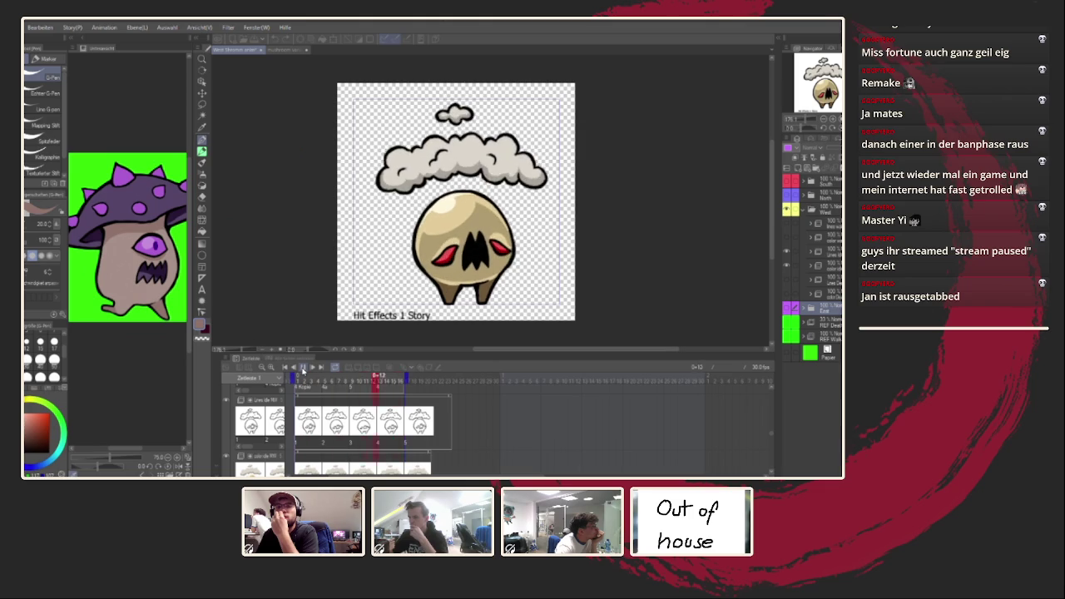
left_click(303, 370)
scroll(407, 420, "down", 2)
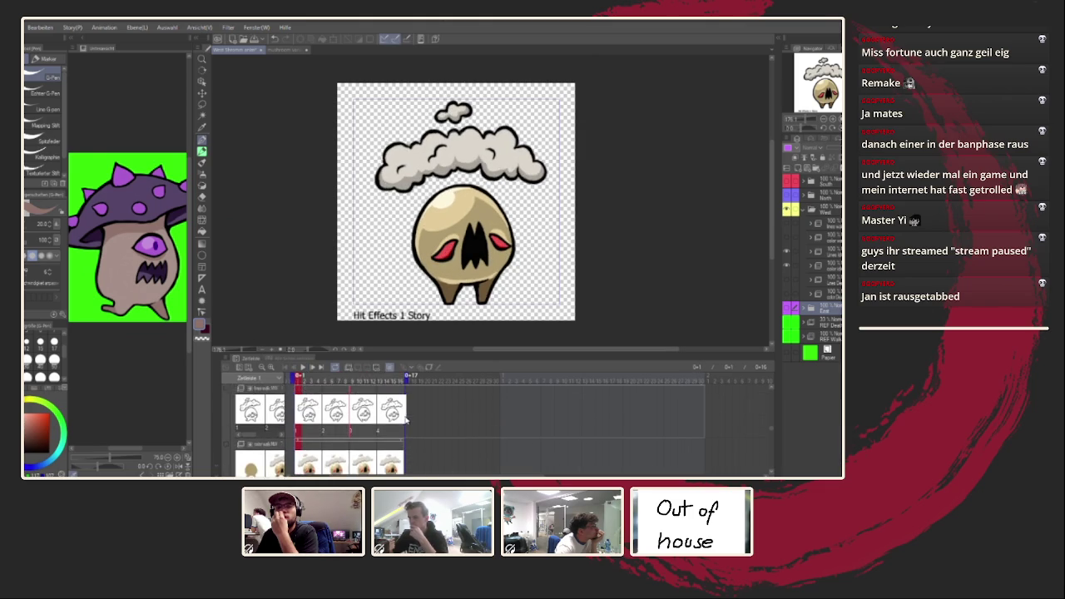
scroll(405, 421, "down", 2)
scroll(404, 422, "up", 3)
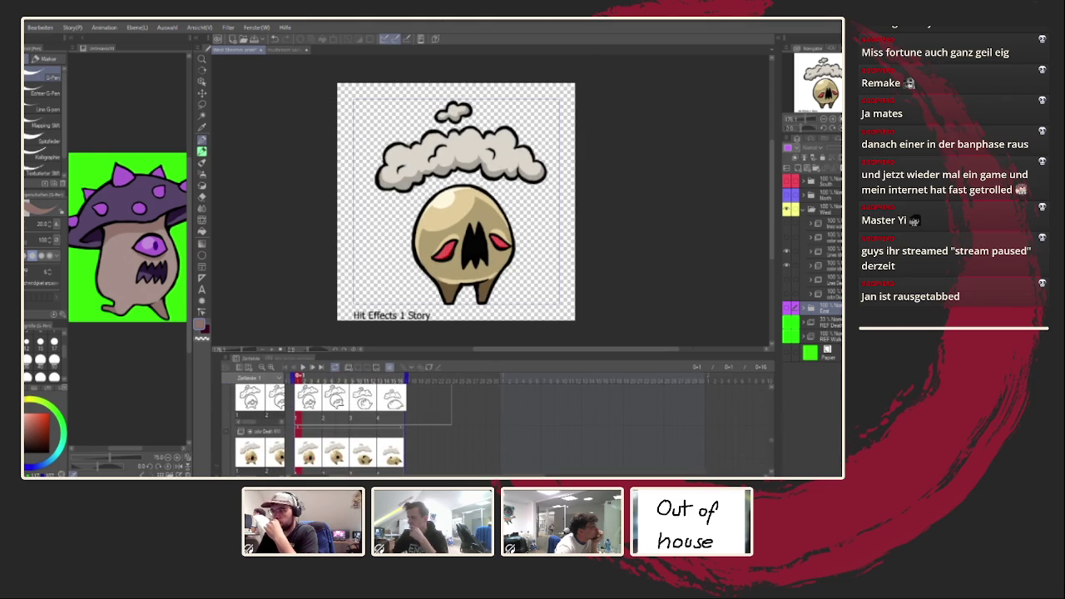
Toggle the mushroom layers off and on, play the death animation and stop on frame 10
left_click(786, 265)
left_click(786, 280)
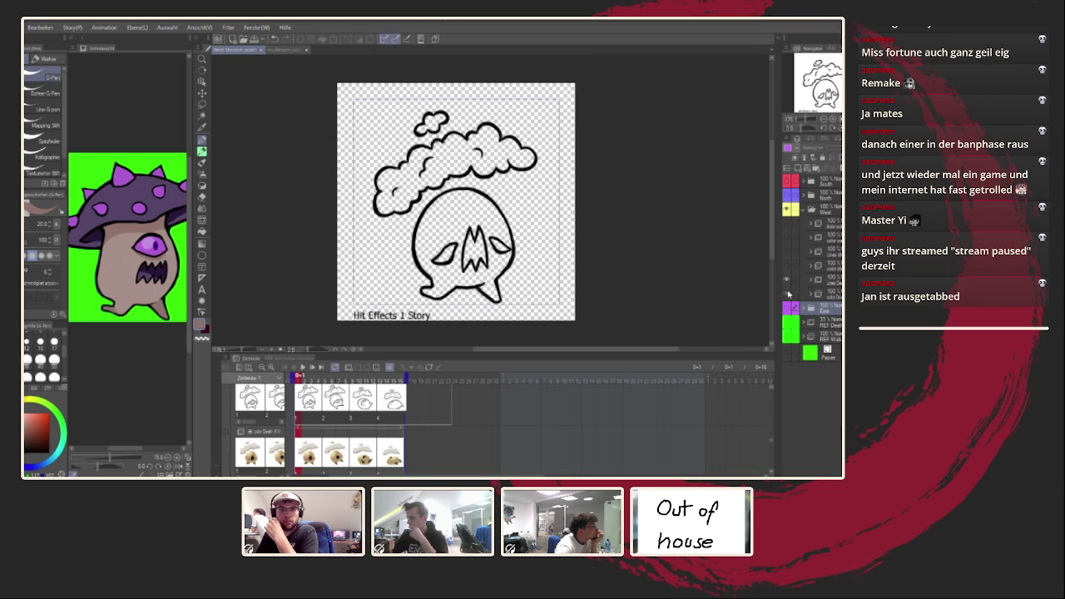
left_click(305, 368)
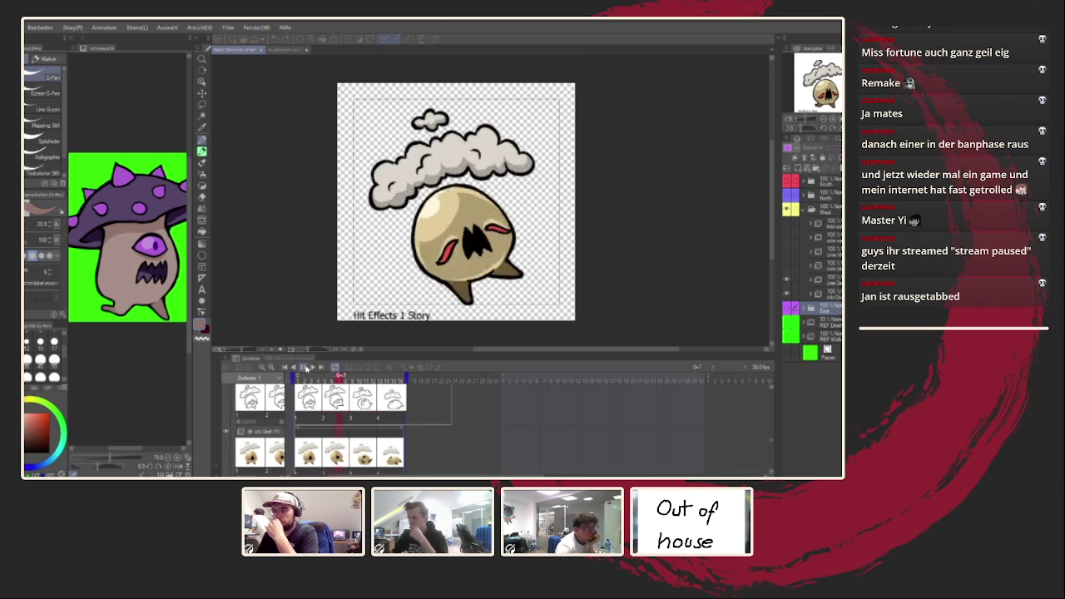
left_click(303, 367)
left_click(359, 376)
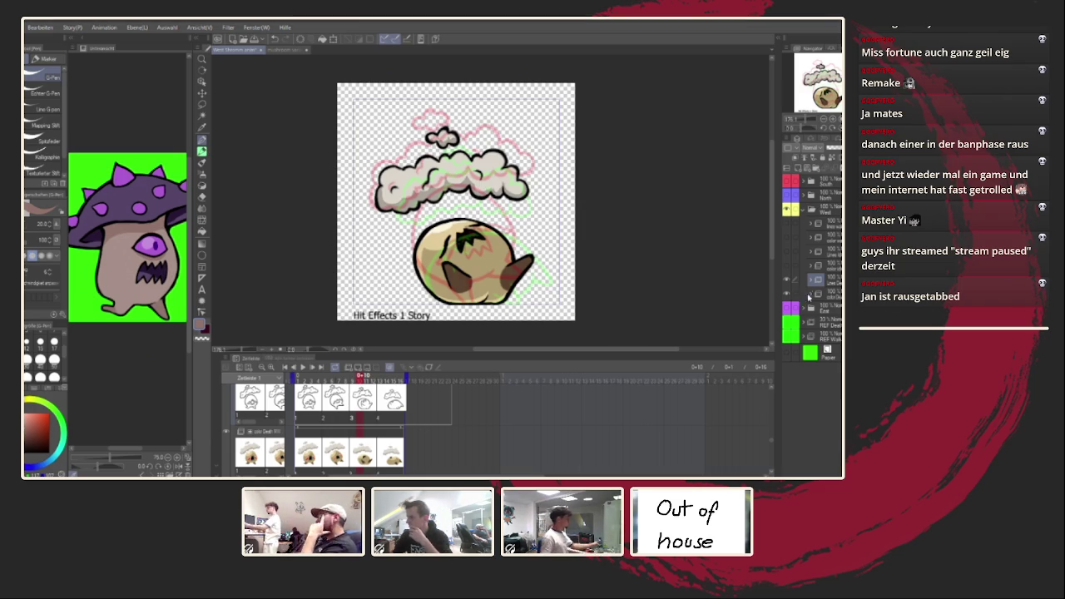
Hide the mushroom animation layers and show the West folder's ice crystal creature artwork
left_click(787, 281)
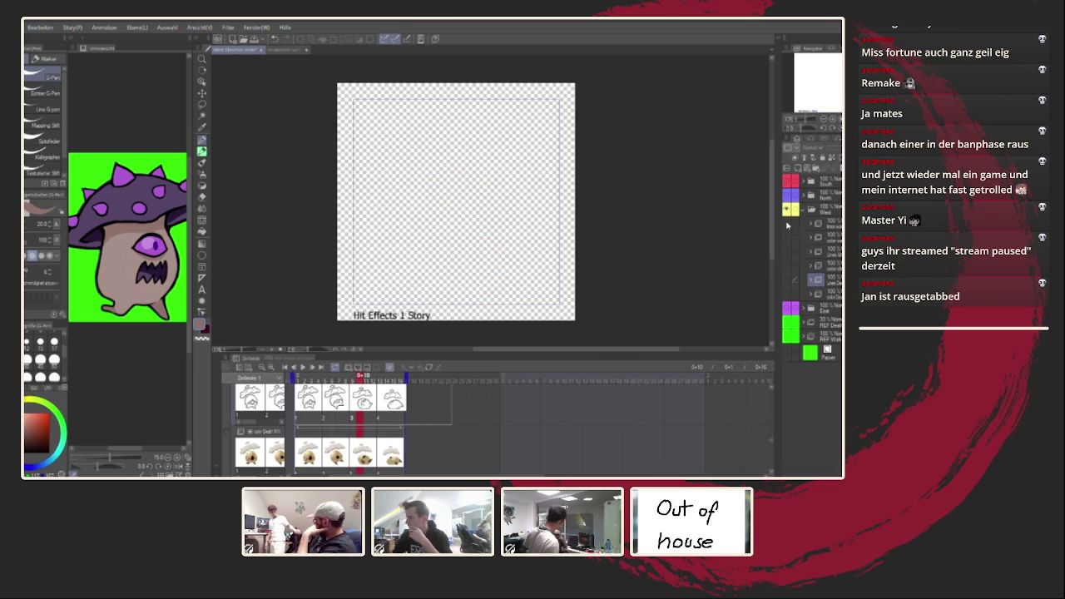
left_click(787, 281)
left_click(805, 215)
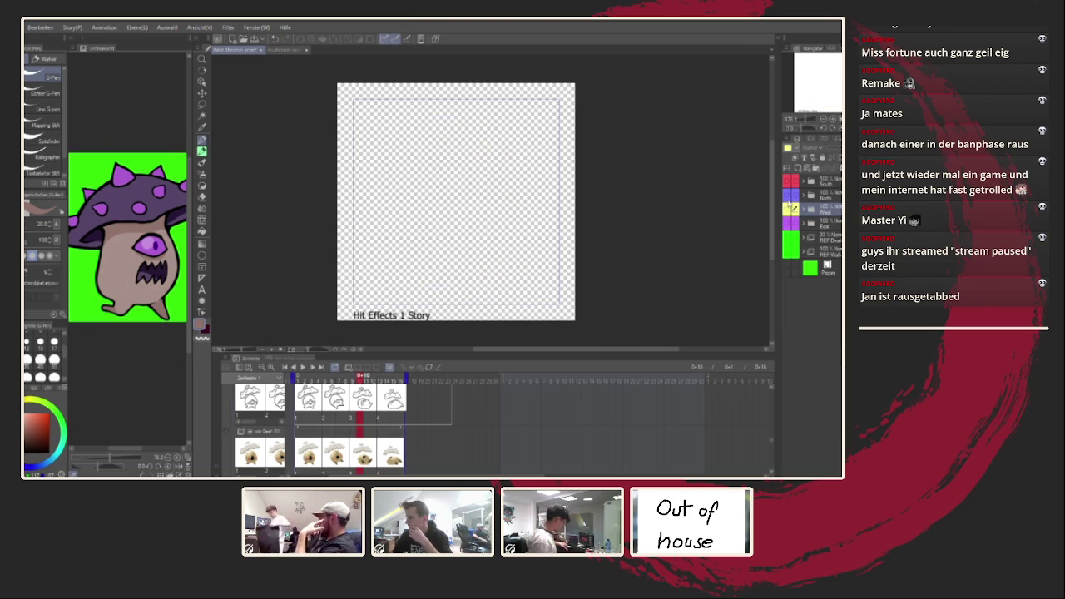
left_click(789, 223)
left_click(303, 368)
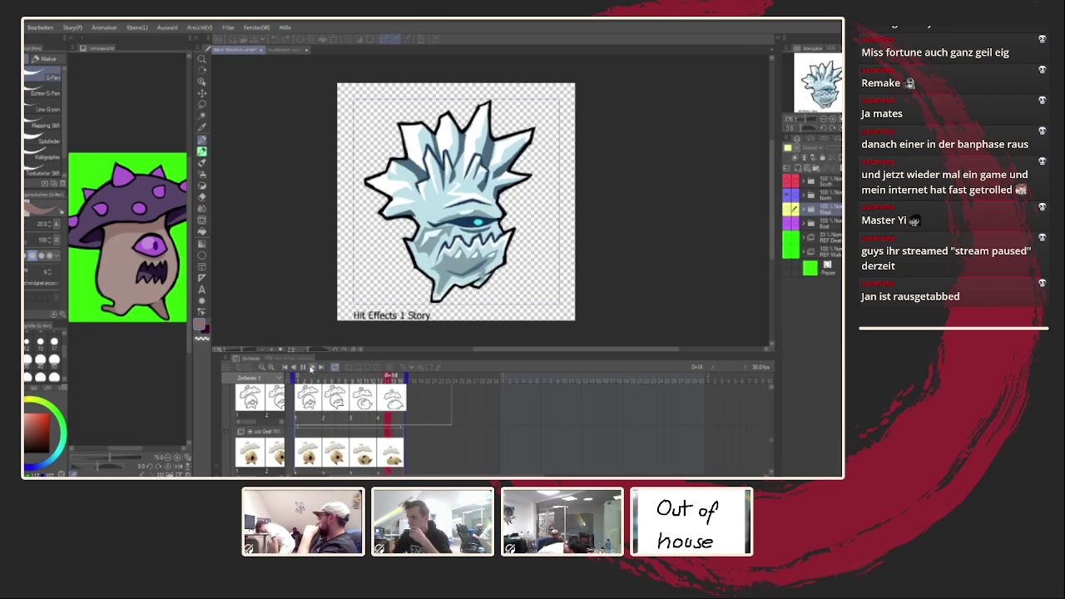
Stop playback and scroll the timeline down to the ice creature's animation tracks
left_click(303, 367)
scroll(456, 412, "down", 2)
scroll(456, 412, "down", 1)
scroll(456, 412, "down", 1)
scroll(456, 413, "down", 1)
scroll(454, 412, "down", 1)
scroll(454, 413, "down", 1)
scroll(453, 412, "down", 1)
scroll(453, 412, "down", 1)
scroll(452, 411, "down", 1)
scroll(452, 411, "down", 1)
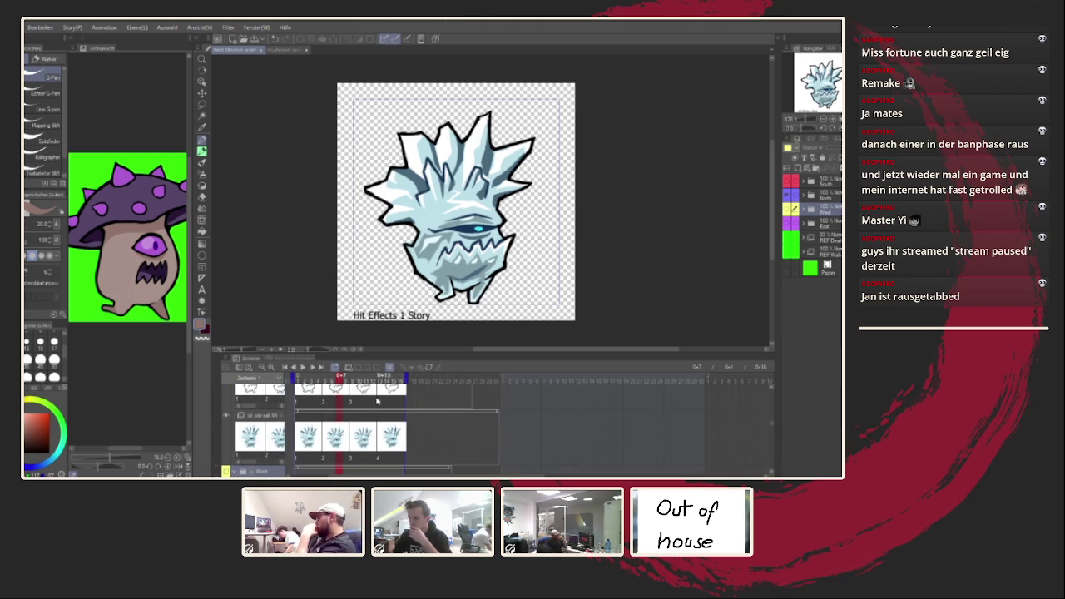
scroll(417, 410, "up", 1)
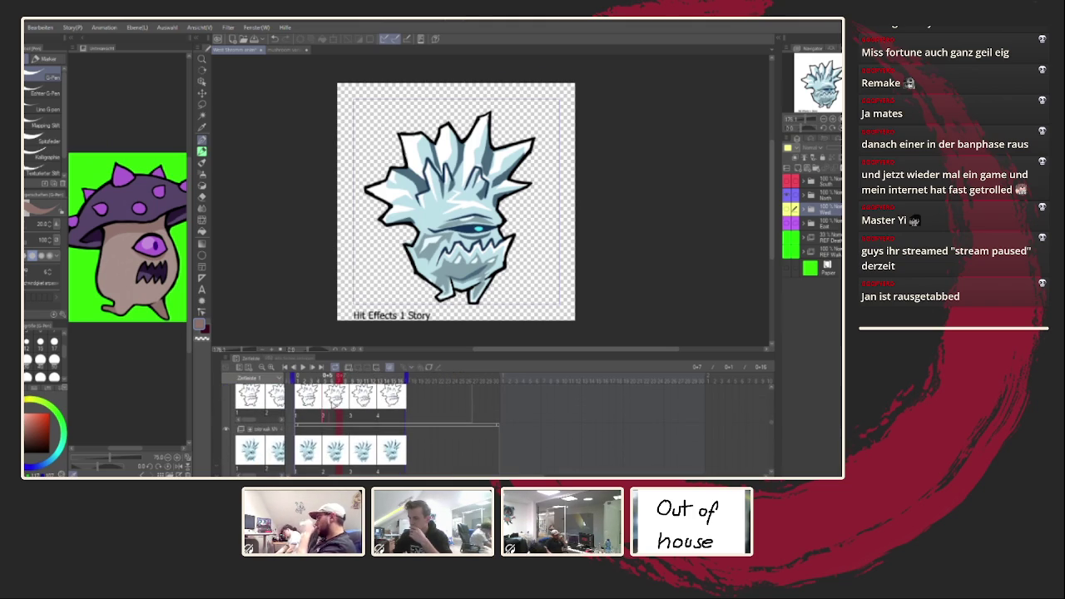
Play the ice creature's hit animation while zooming the canvas, then stop it with Space
left_click(303, 367)
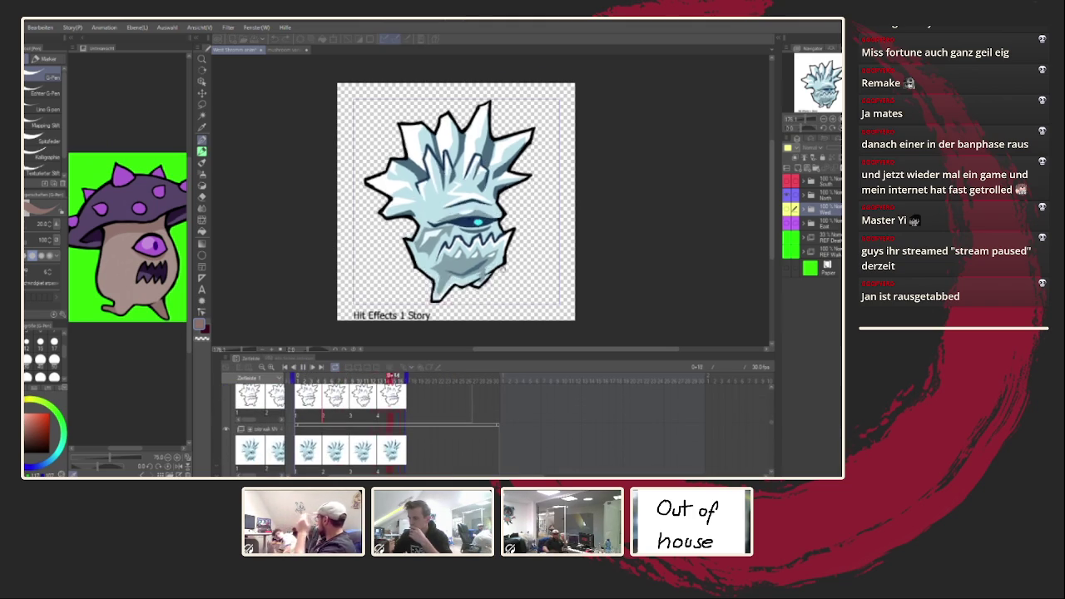
scroll(537, 252, "down", 1)
scroll(537, 252, "down", 1)
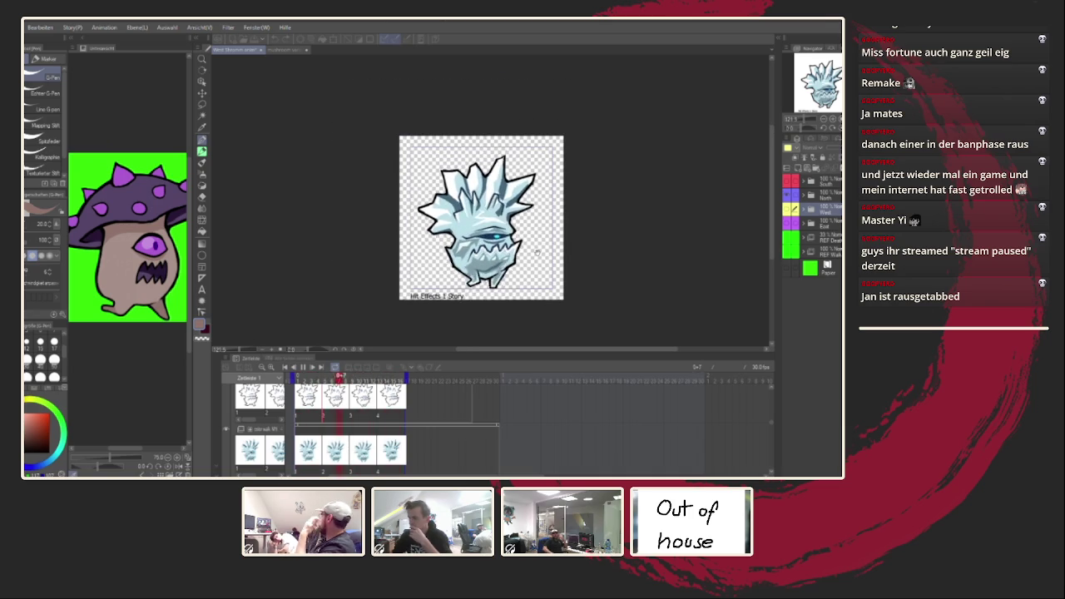
scroll(566, 246, "down", 2)
scroll(583, 241, "up", 2)
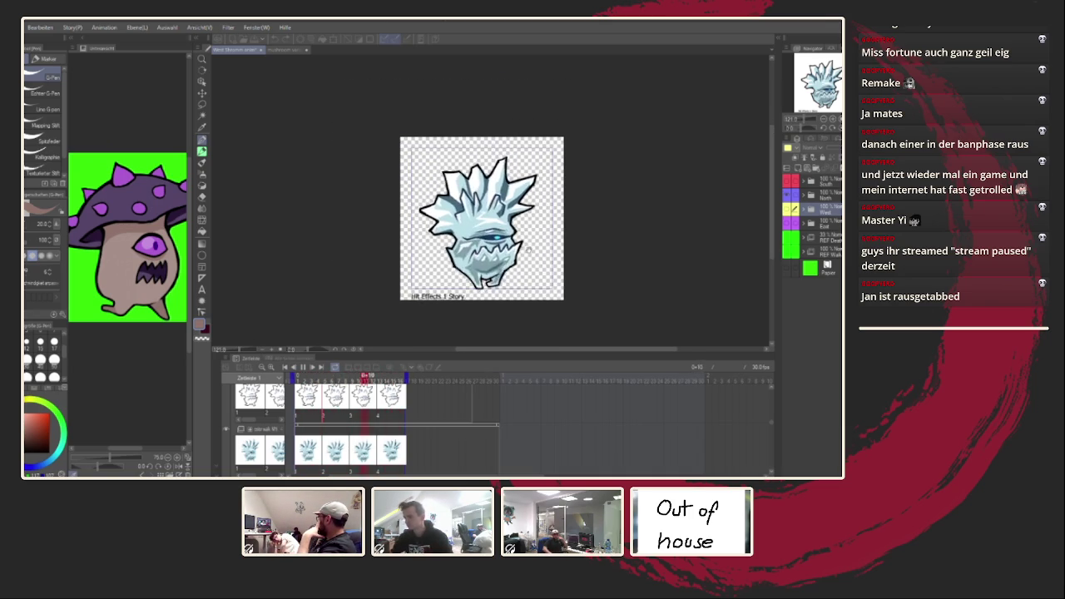
scroll(601, 236, "up", 1)
scroll(450, 275, "down", 1)
key("space")
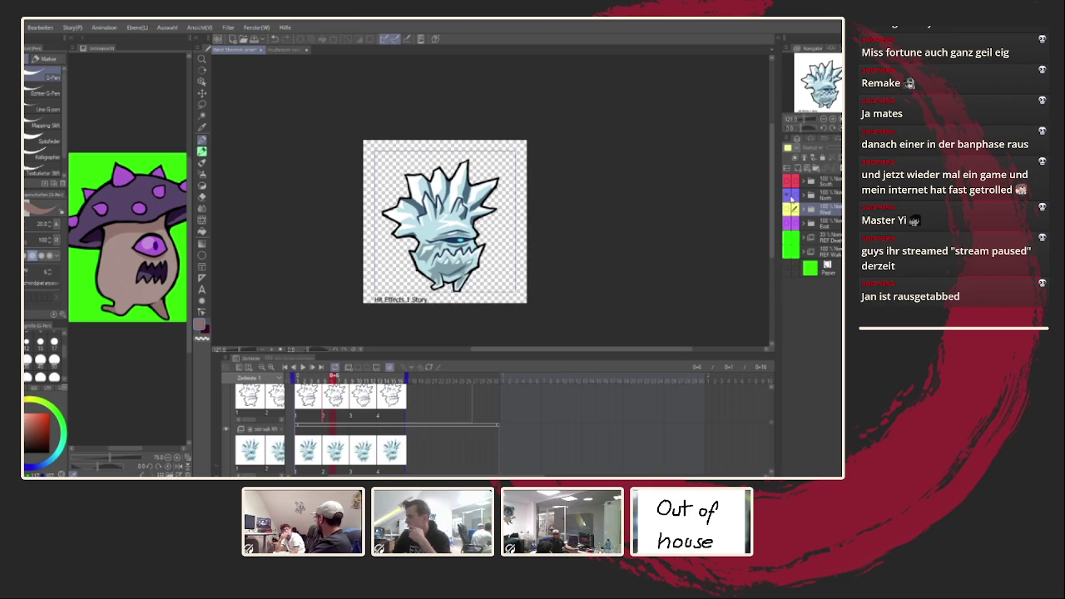
left_click(809, 198)
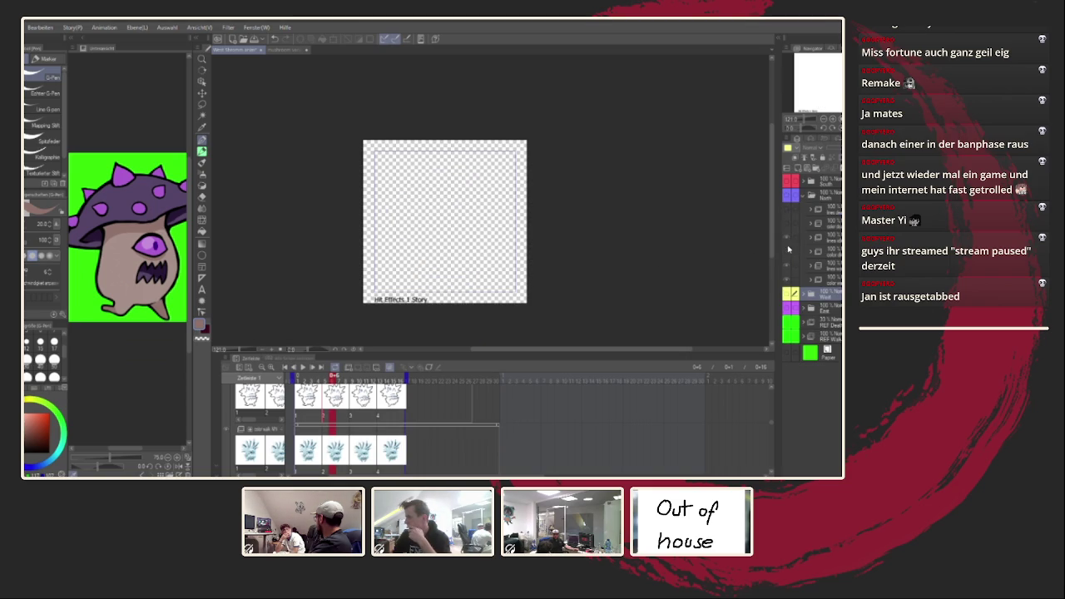
Show the ice creature, replay its hit animation to frame 12, and collapse the middle panel column
left_click(791, 199)
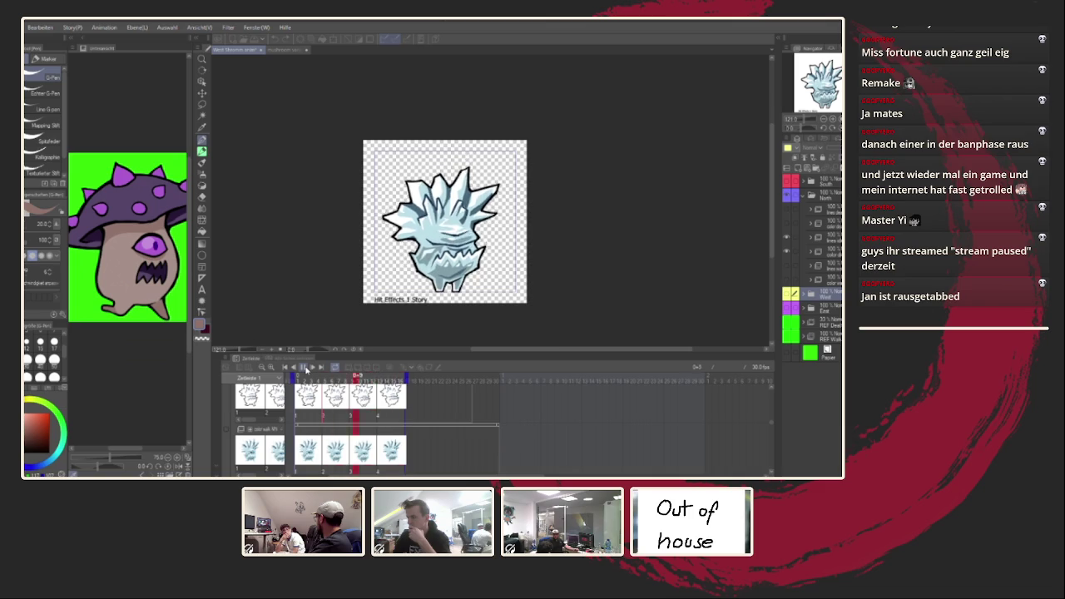
left_click(306, 368)
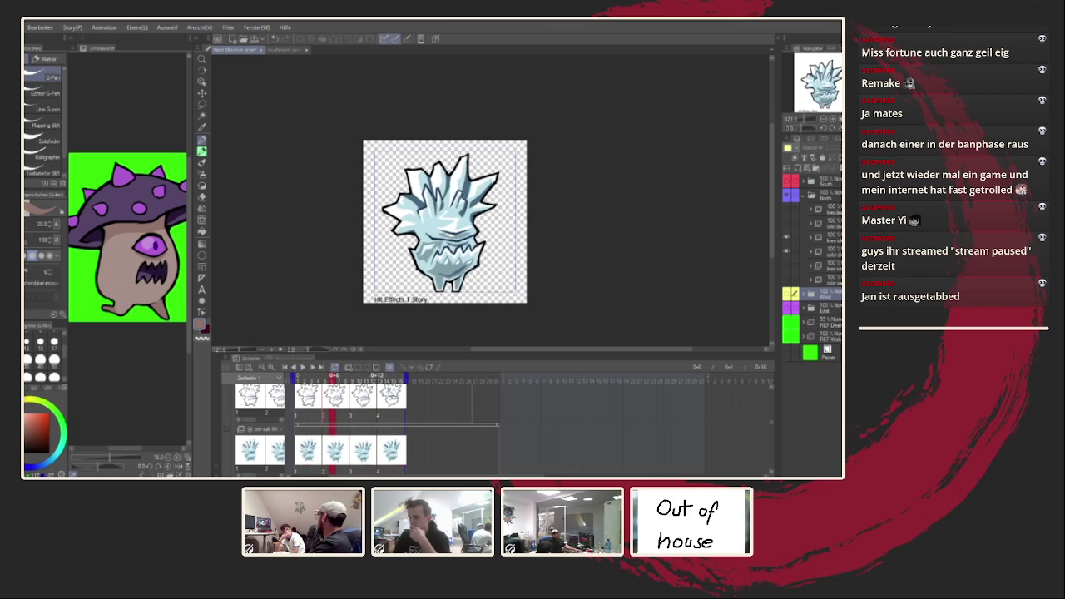
left_click(303, 368)
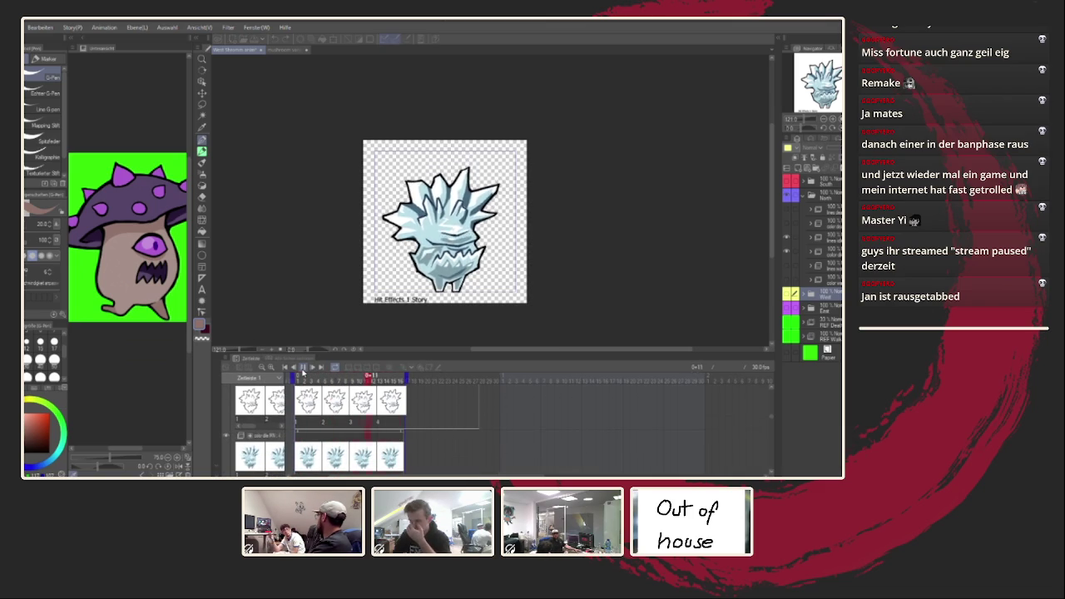
left_click(303, 368)
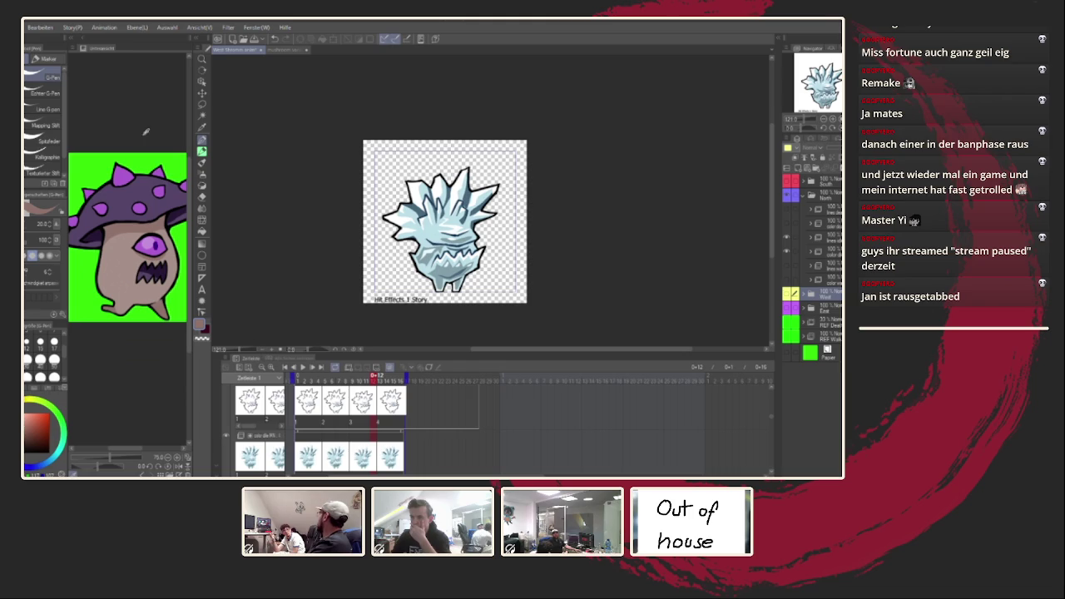
left_click(72, 42)
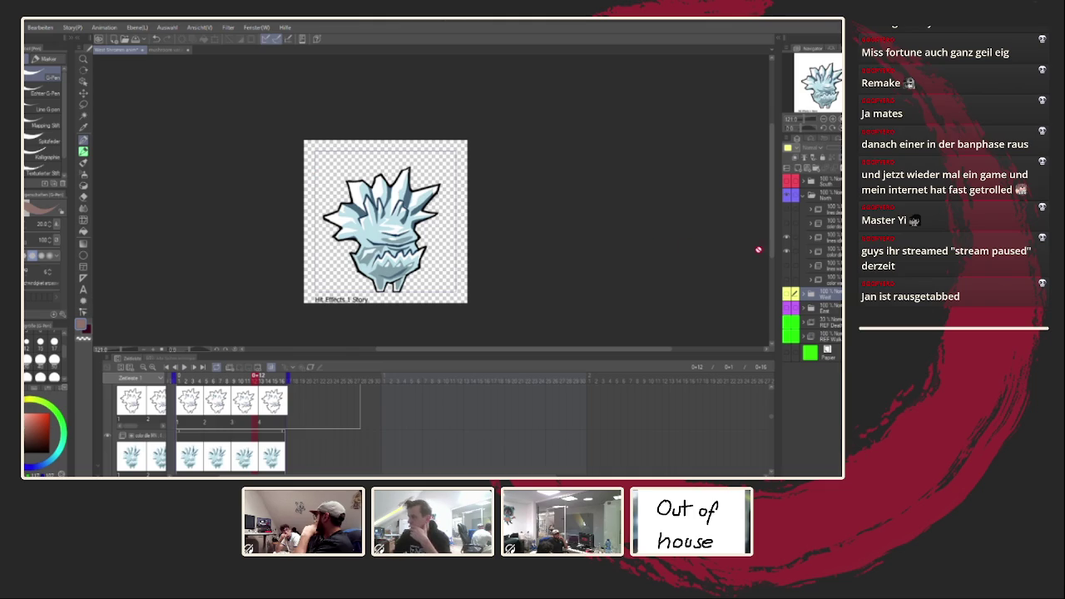
Swap the hit layers for the death-animation layers, extend playback to frame 28, and play it
left_click(788, 254)
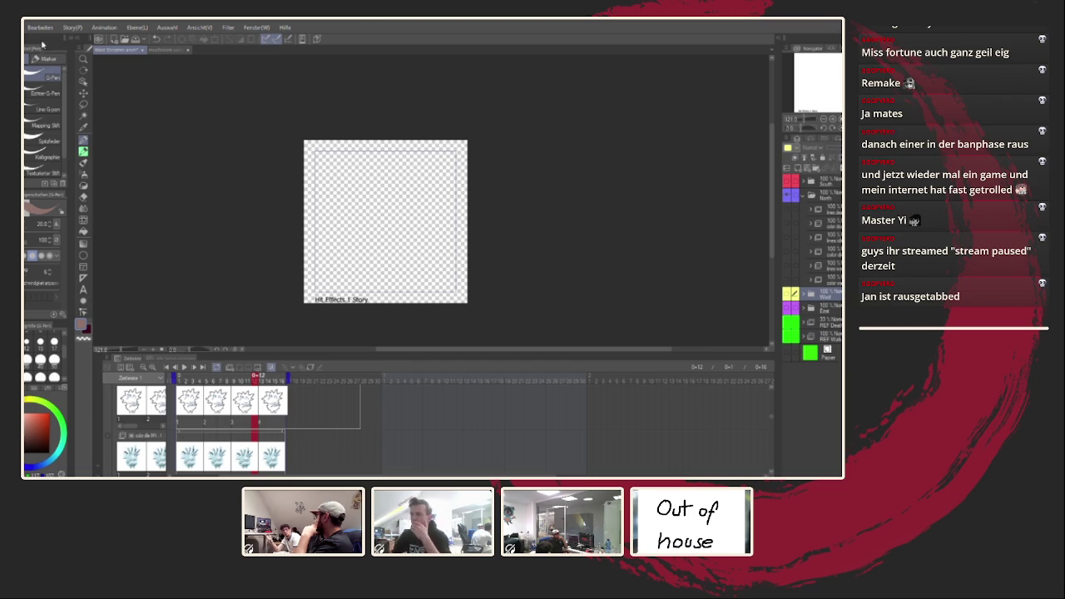
left_click(788, 225)
scroll(308, 406, "up", 1)
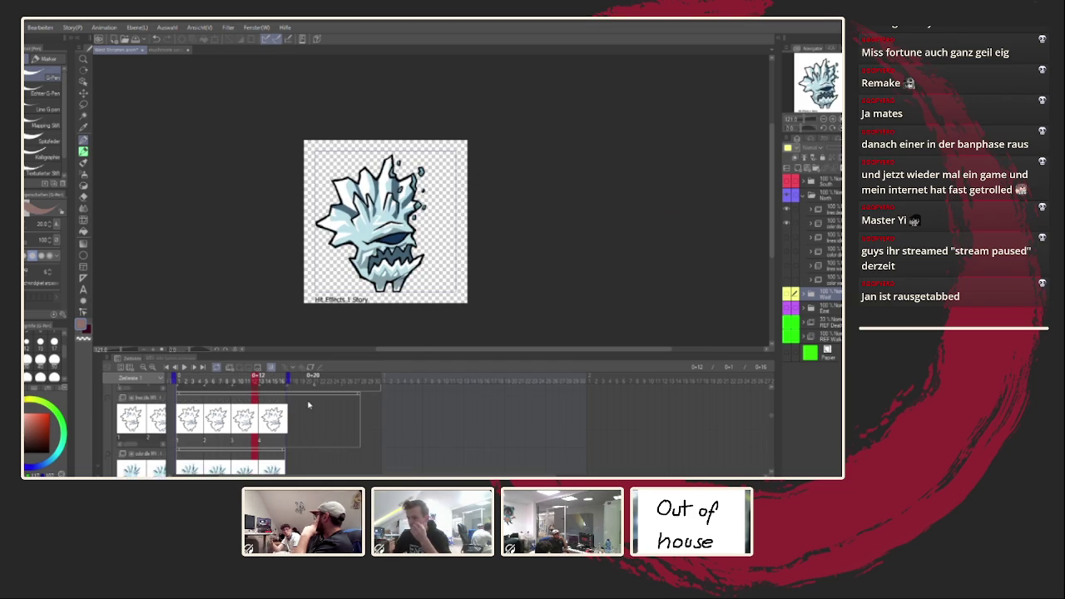
scroll(308, 405, "down", 1)
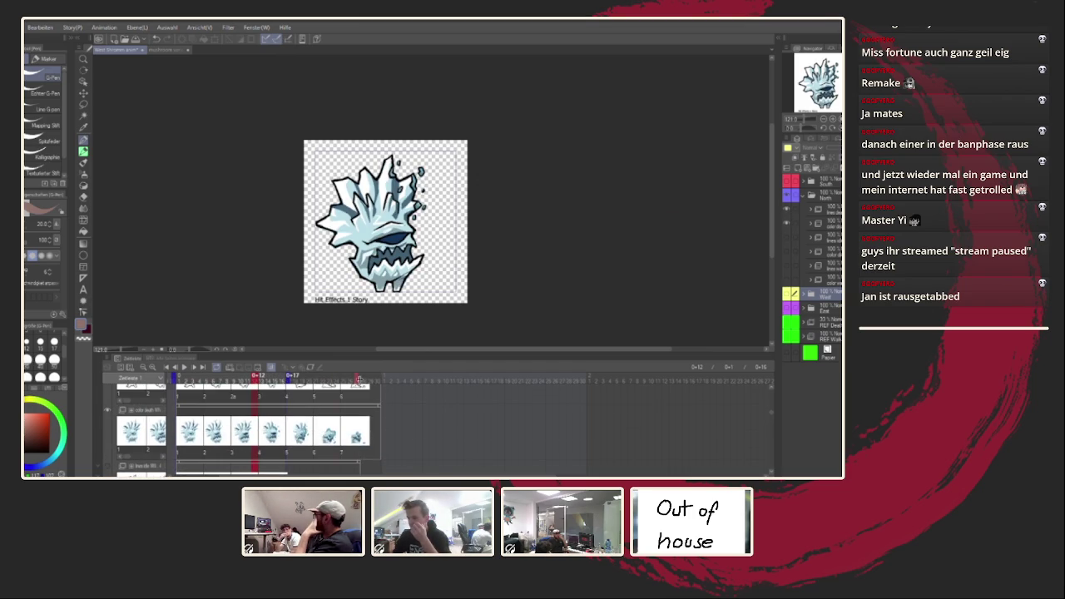
left_click_drag(359, 379, 370, 380)
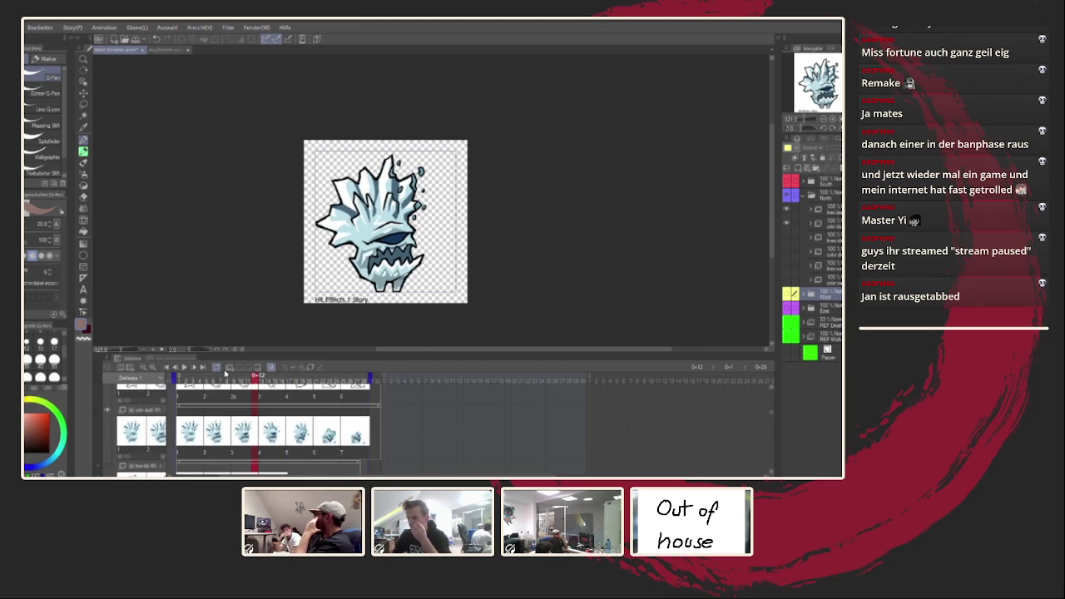
left_click(184, 367)
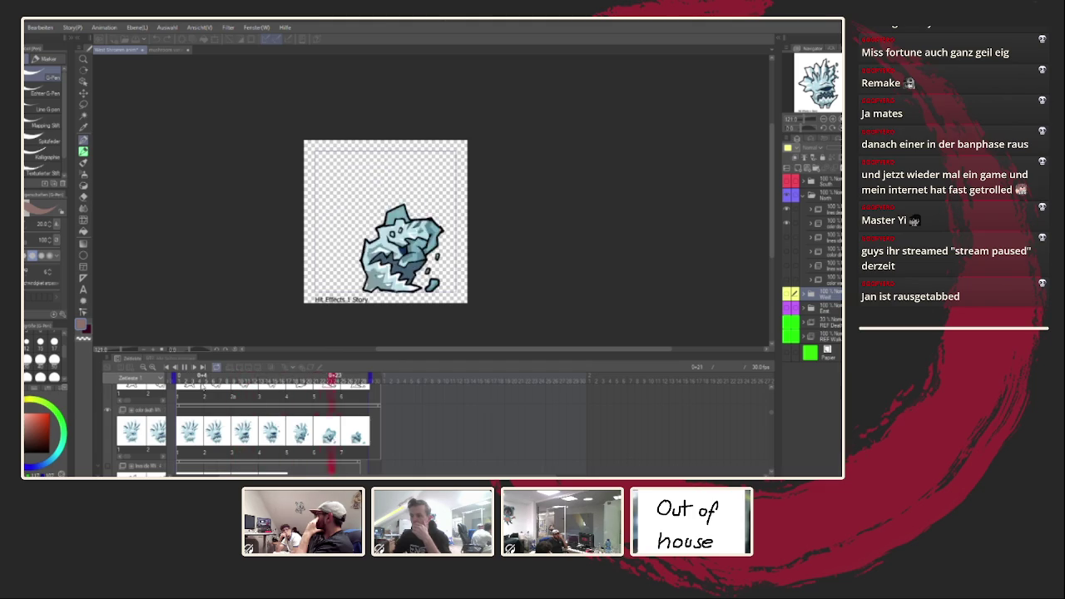
key("space")
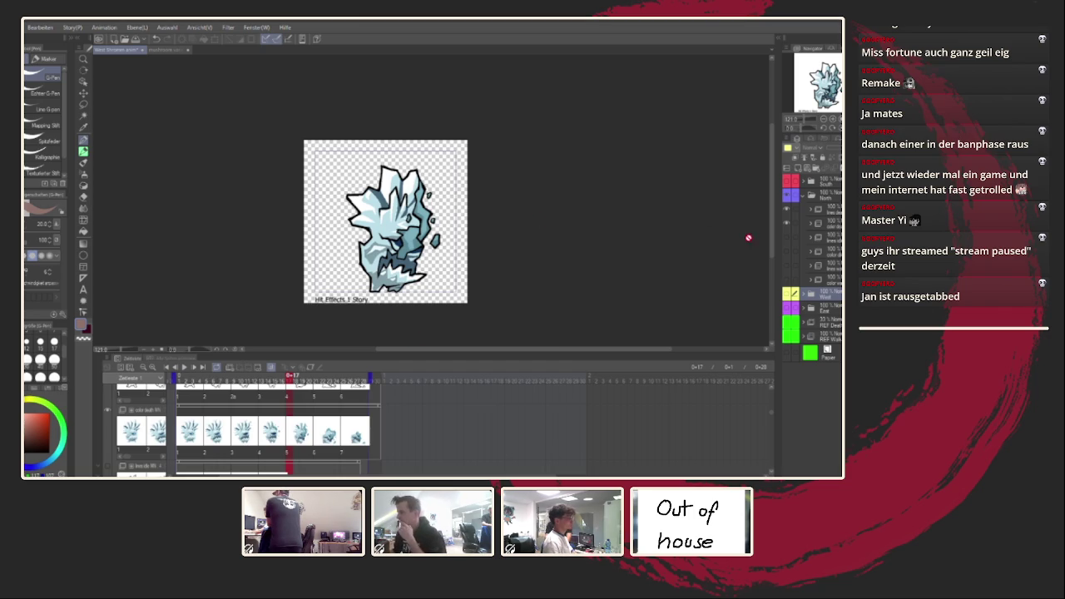
Collapse the North layer folder holding the ice-crystal animation
left_click(804, 197)
Open the flame-haired creature's folder, rewind to an early frame and play its animation
left_click(789, 200)
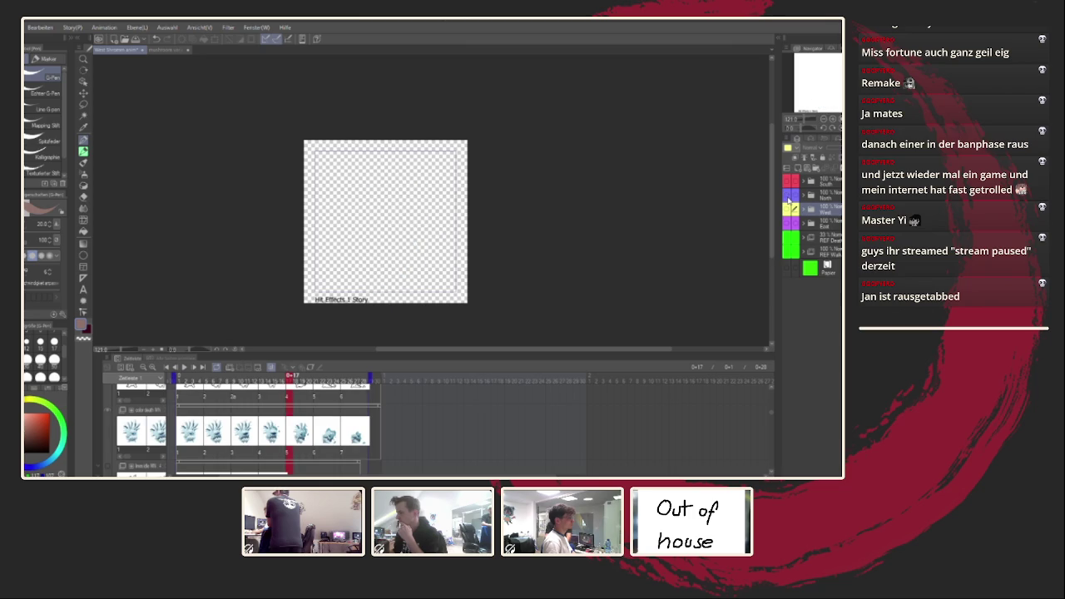
left_click(806, 183)
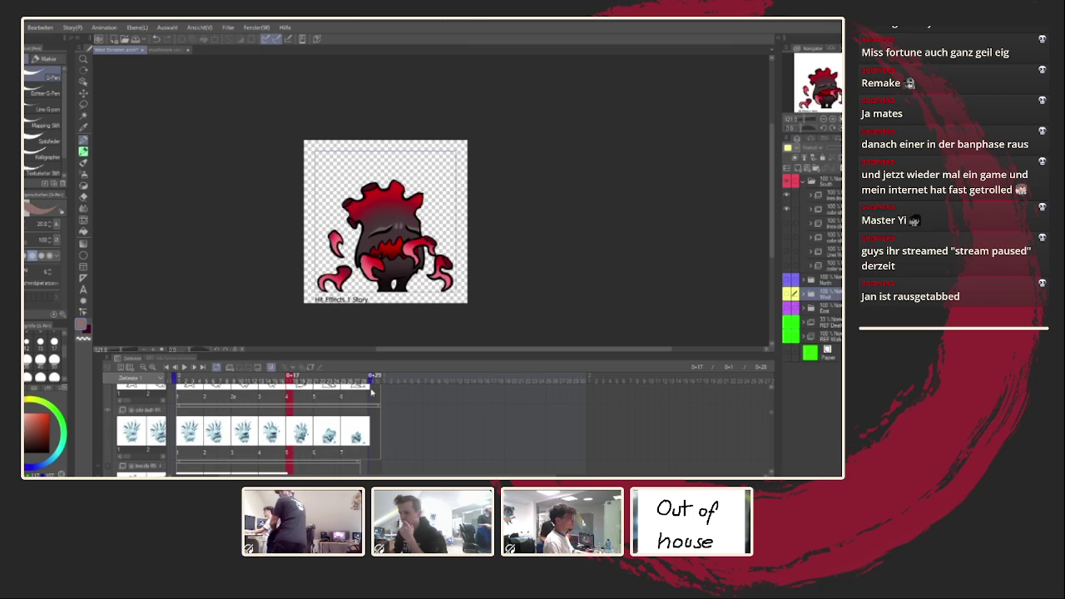
left_click_drag(291, 385, 186, 381)
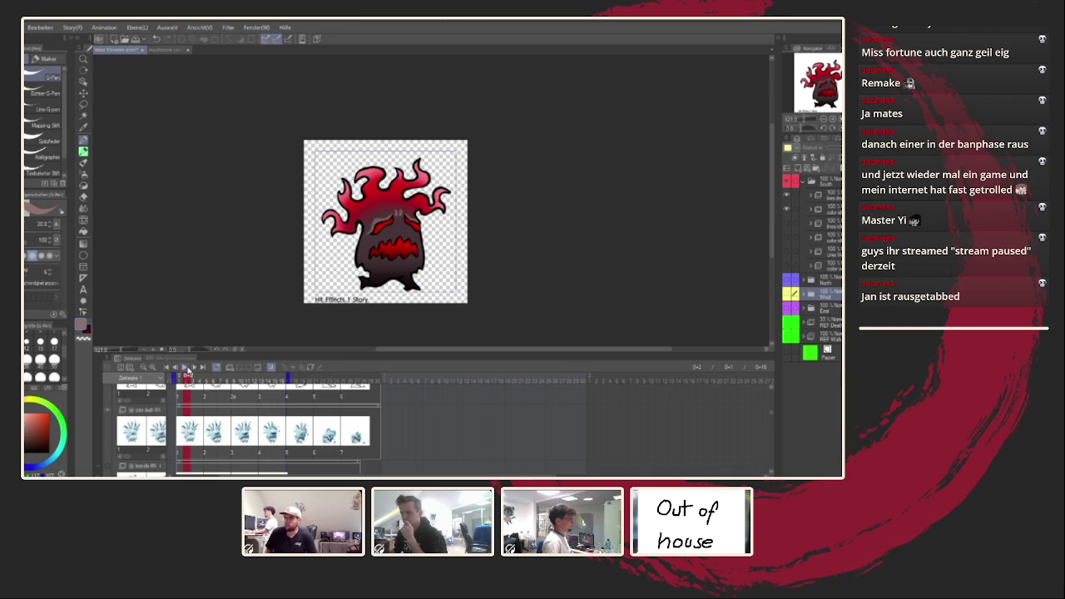
left_click(186, 369)
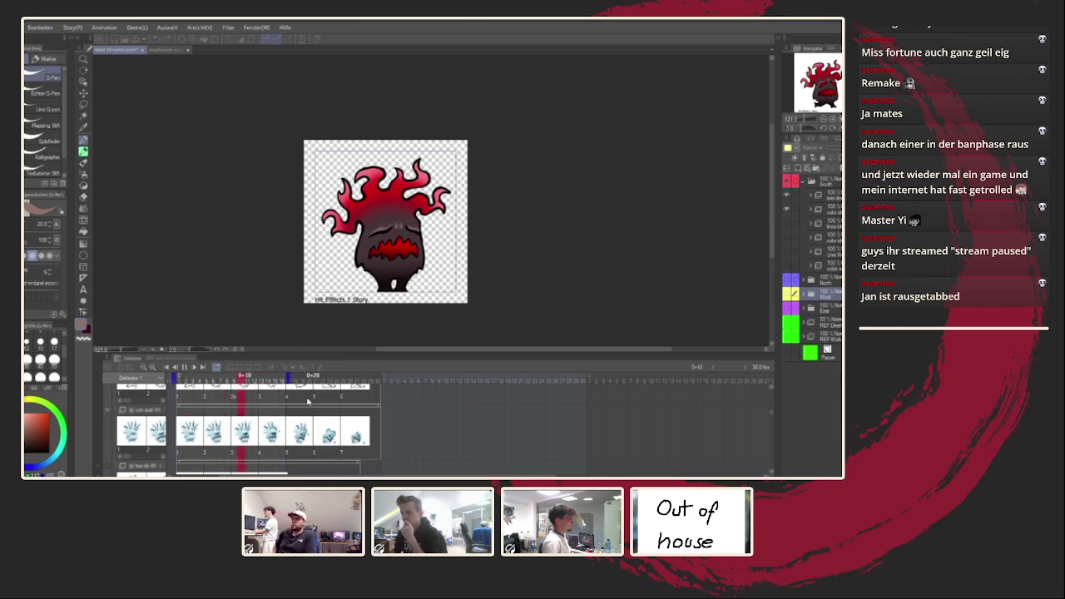
Select its line-art track, toggle the drawing off and on, then replay and stop the animation
left_click(797, 214)
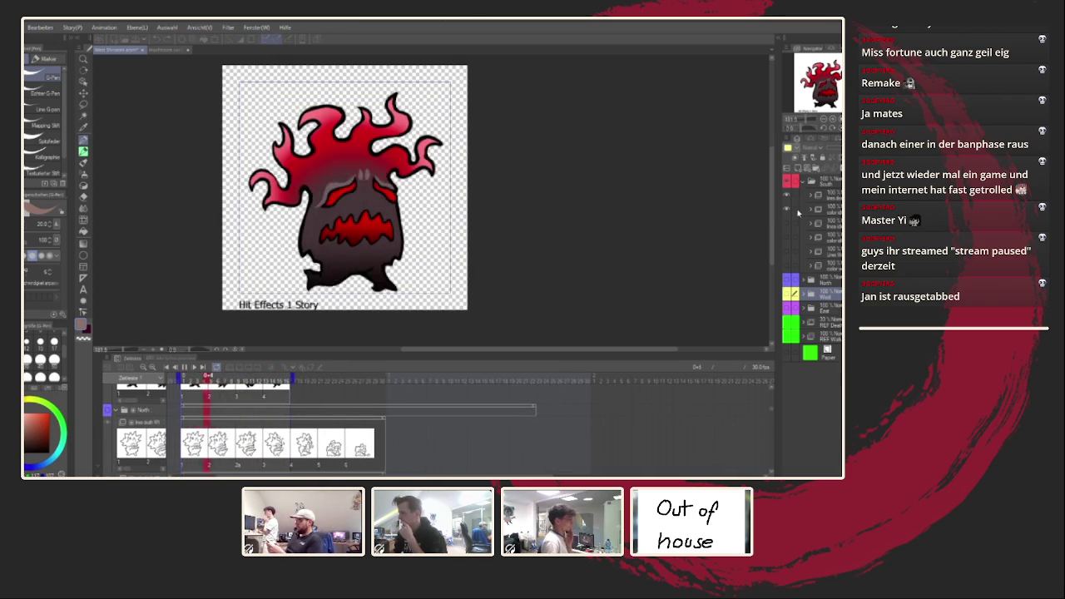
left_click(788, 203)
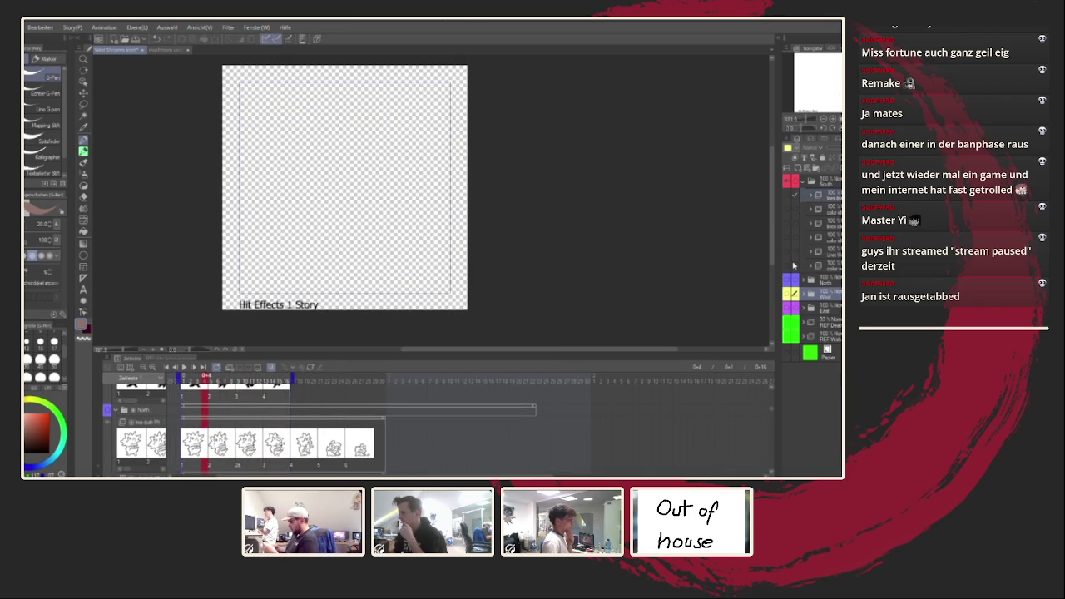
left_click(790, 265)
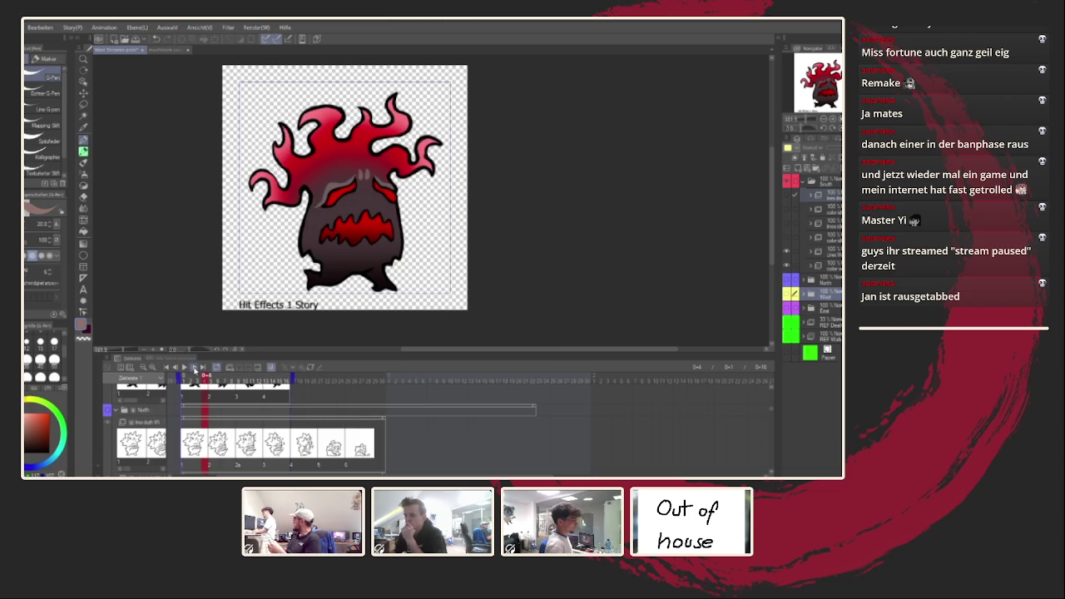
left_click(195, 368)
scroll(423, 245, "down", 1)
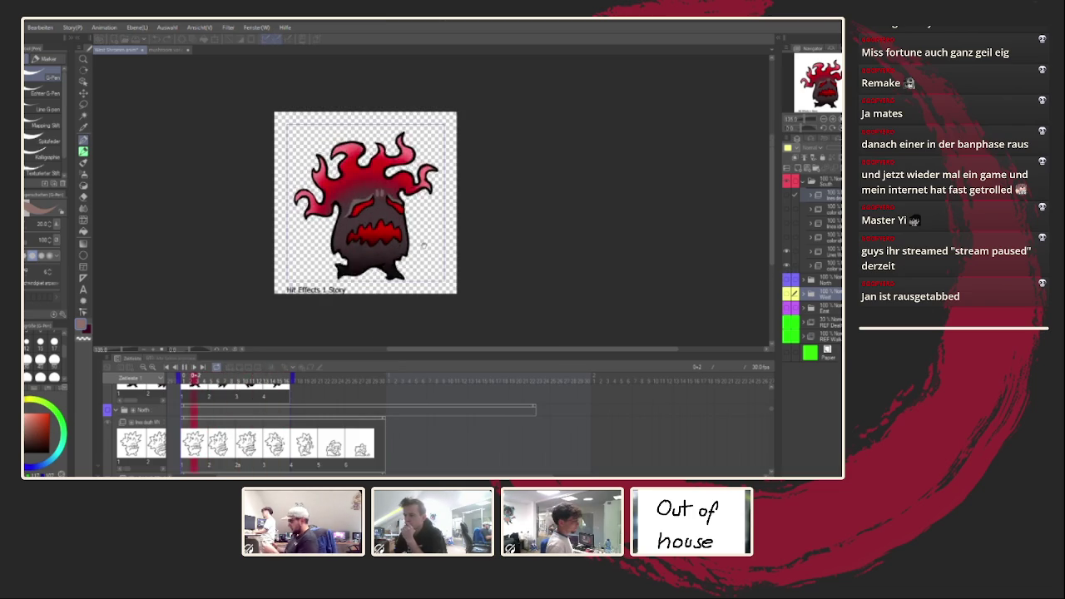
scroll(423, 245, "down", 1)
scroll(423, 245, "down", 1)
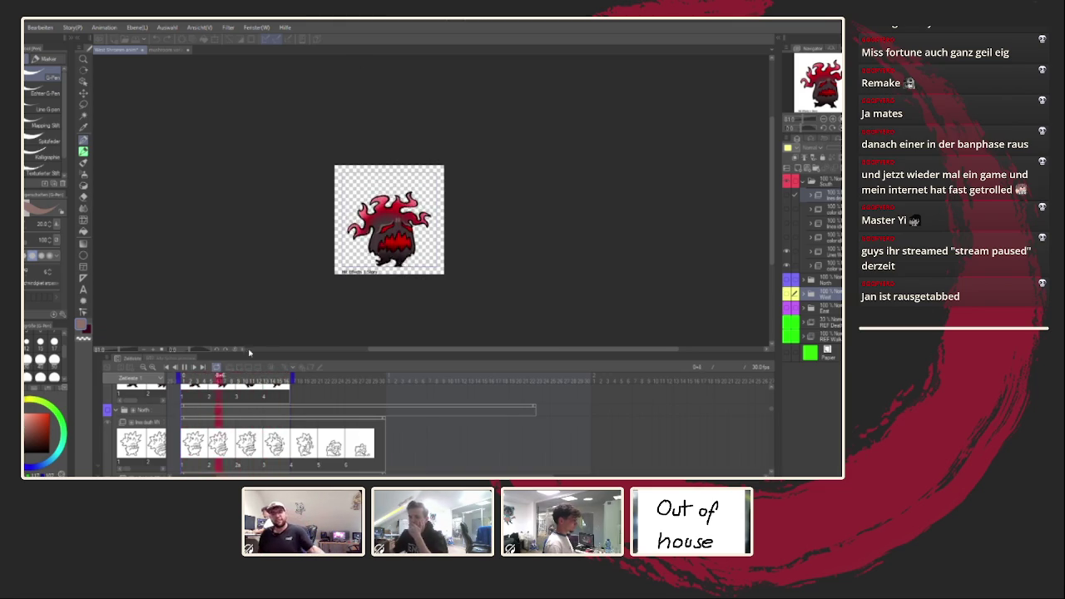
key("space")
Rewind the flame-haired creature's timeline to frame 1
left_click(196, 380)
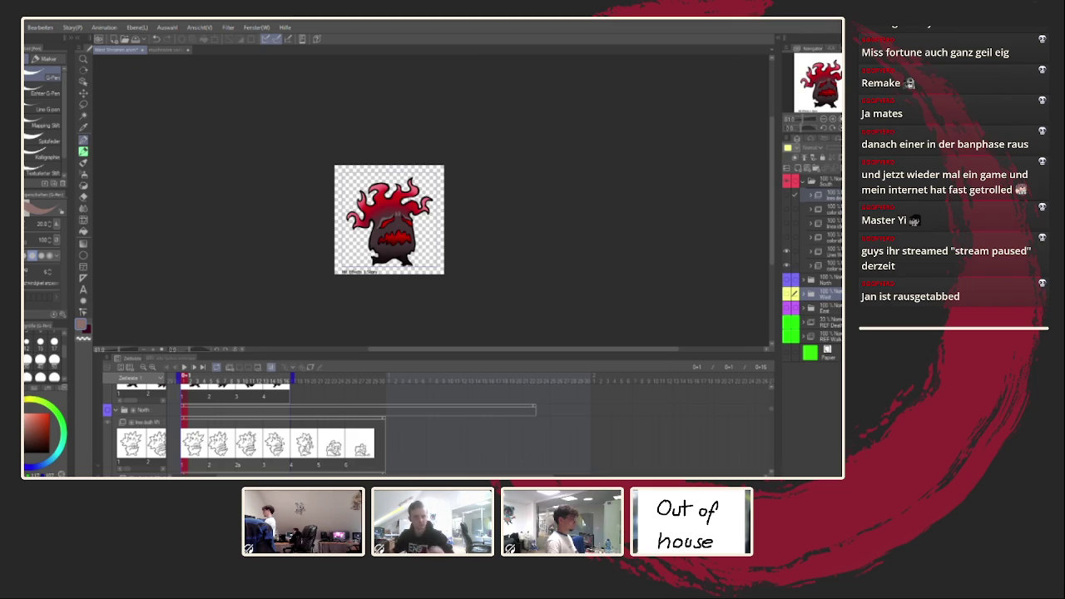
Show the flame creature's layers, play its animation, restart it, then stop on a frame
left_click(788, 257)
left_click(787, 239)
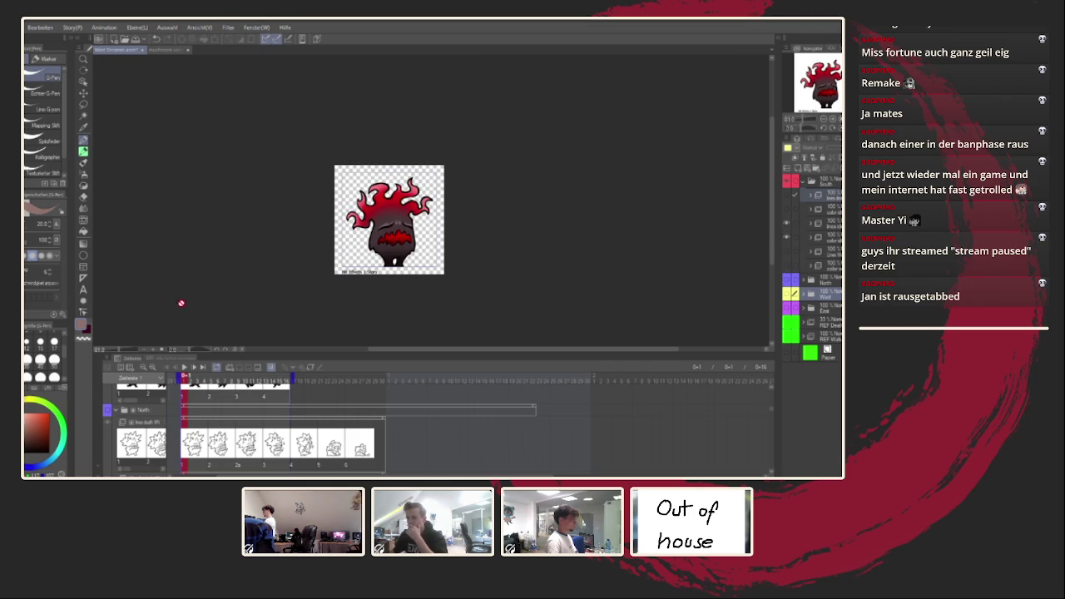
left_click(184, 368)
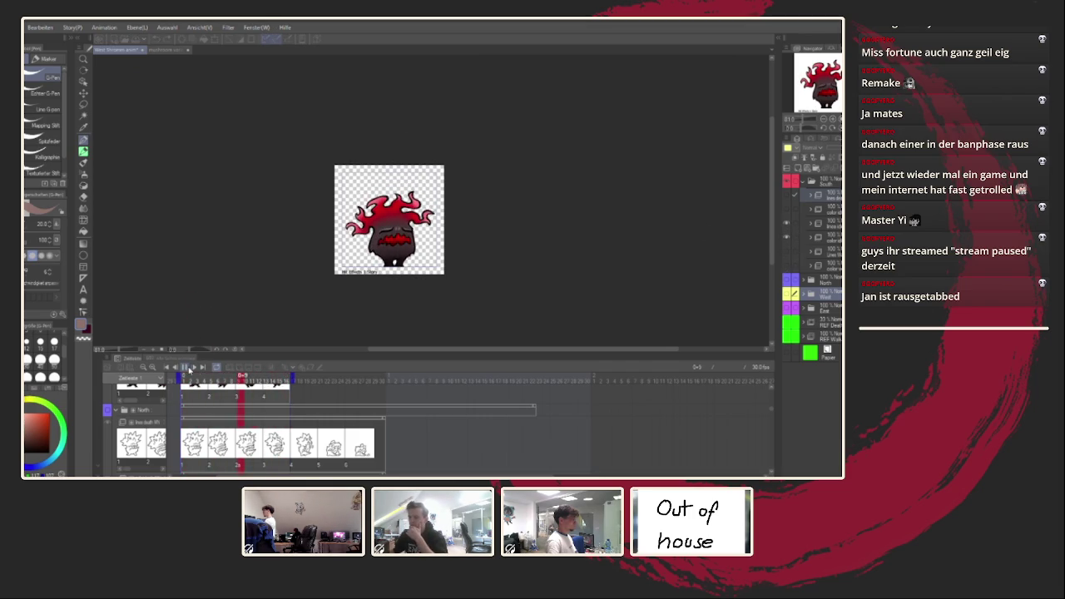
scroll(280, 404, "up", 2)
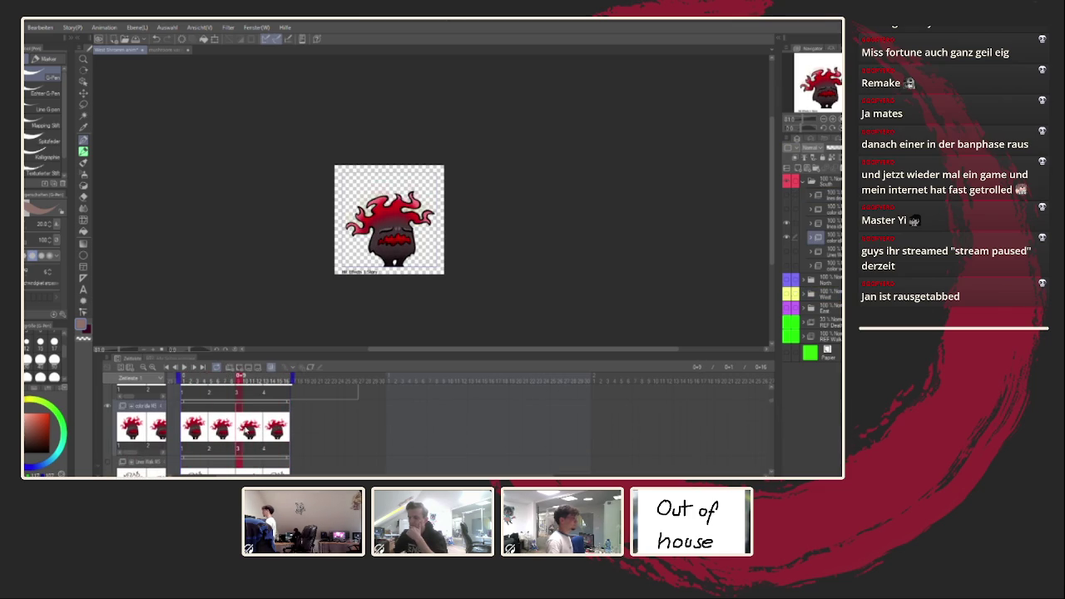
left_click(185, 367)
scroll(411, 276, "down", 1)
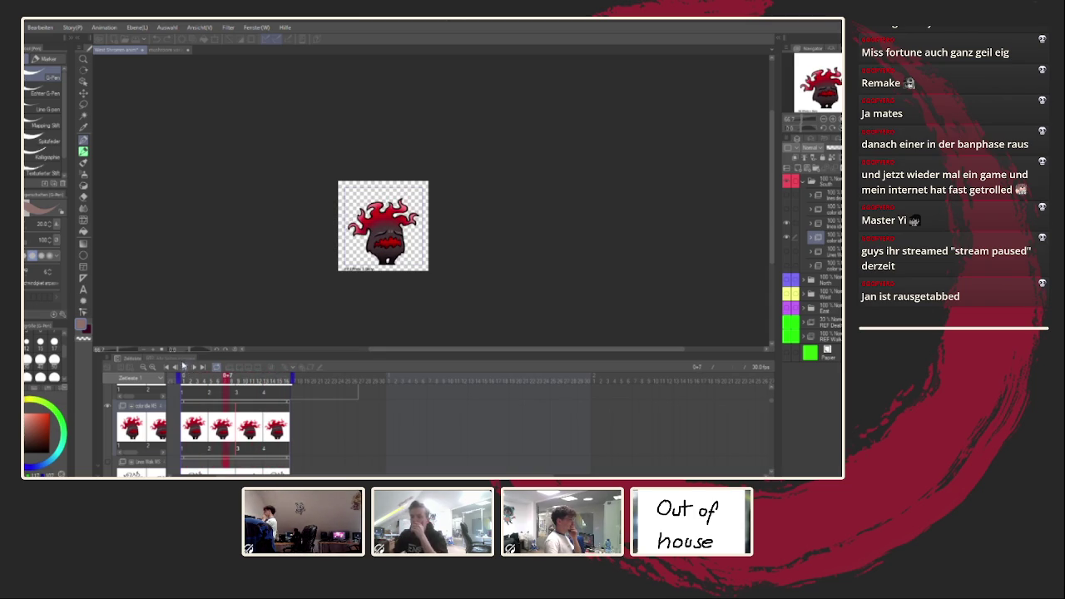
left_click(184, 366)
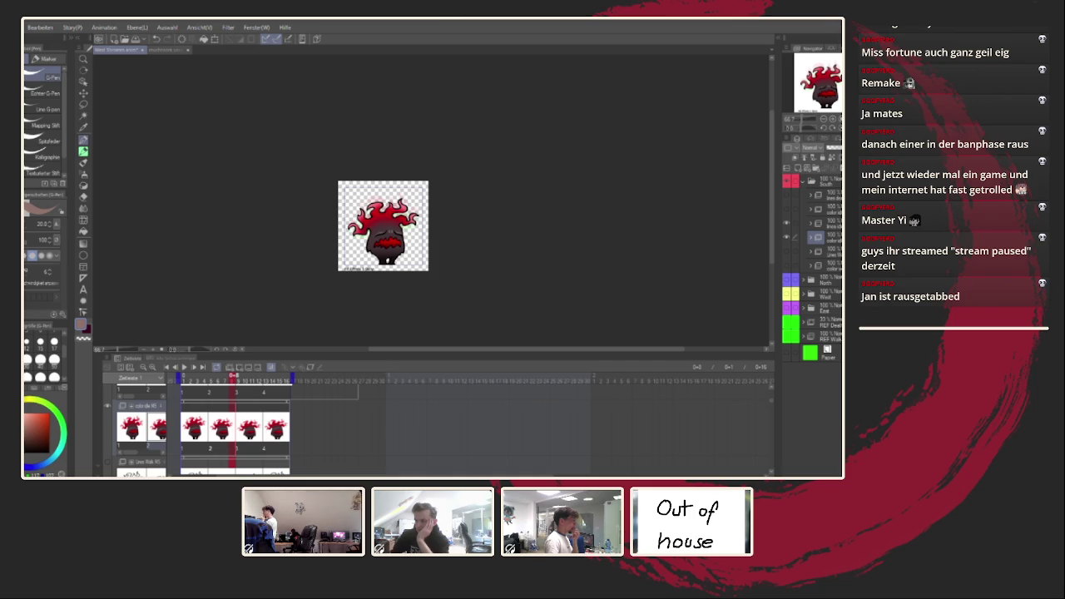
Recentre the creature and make its coloured frames visible with line art on top
scroll(399, 200, "up", 2)
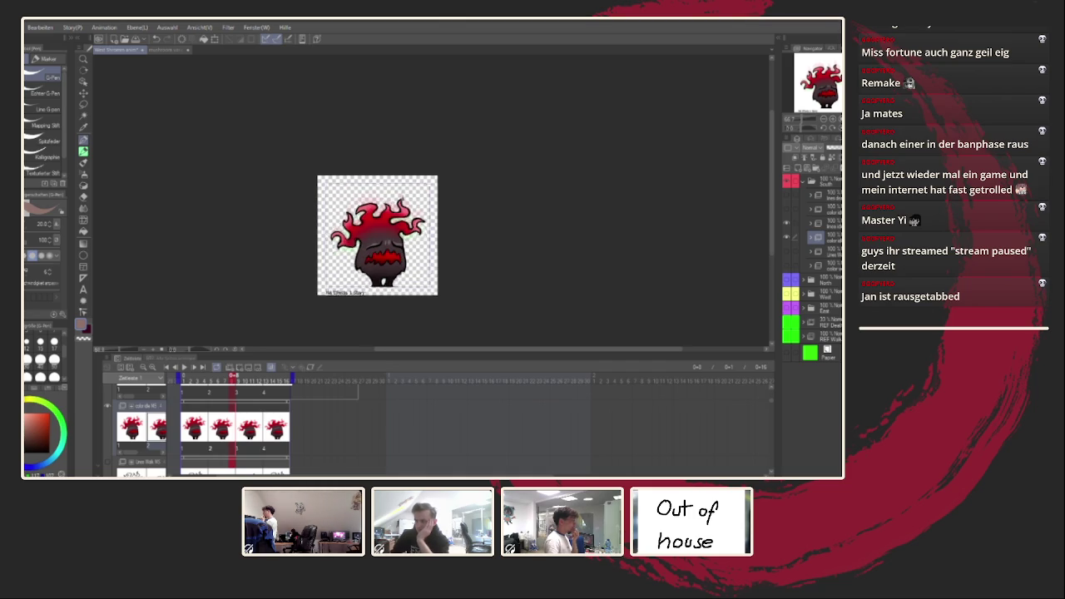
left_click_drag(498, 202, 534, 170)
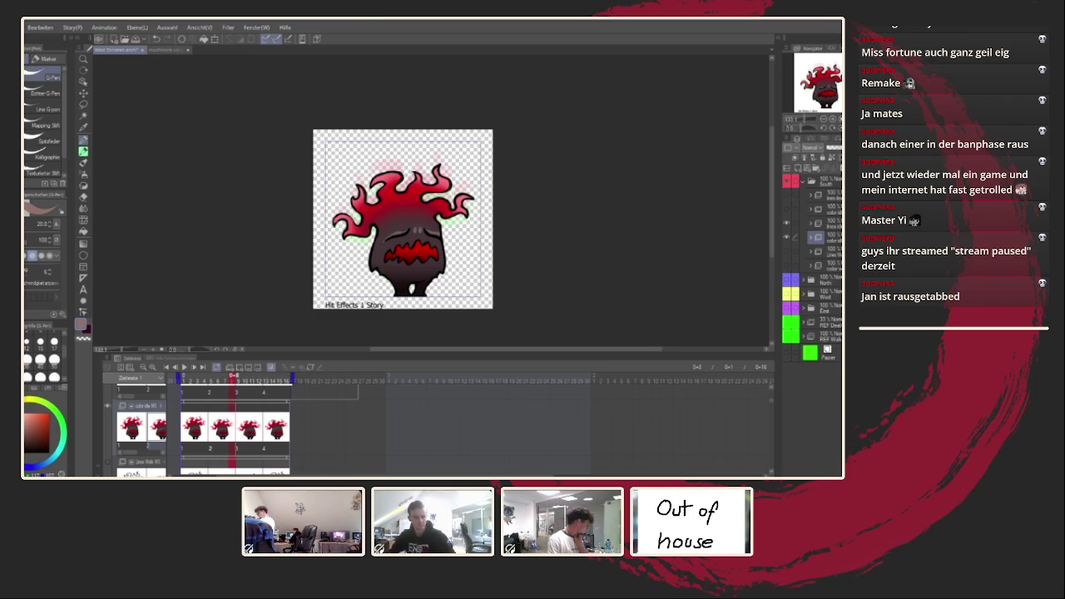
left_click(787, 224)
left_click(789, 238)
left_click(789, 251)
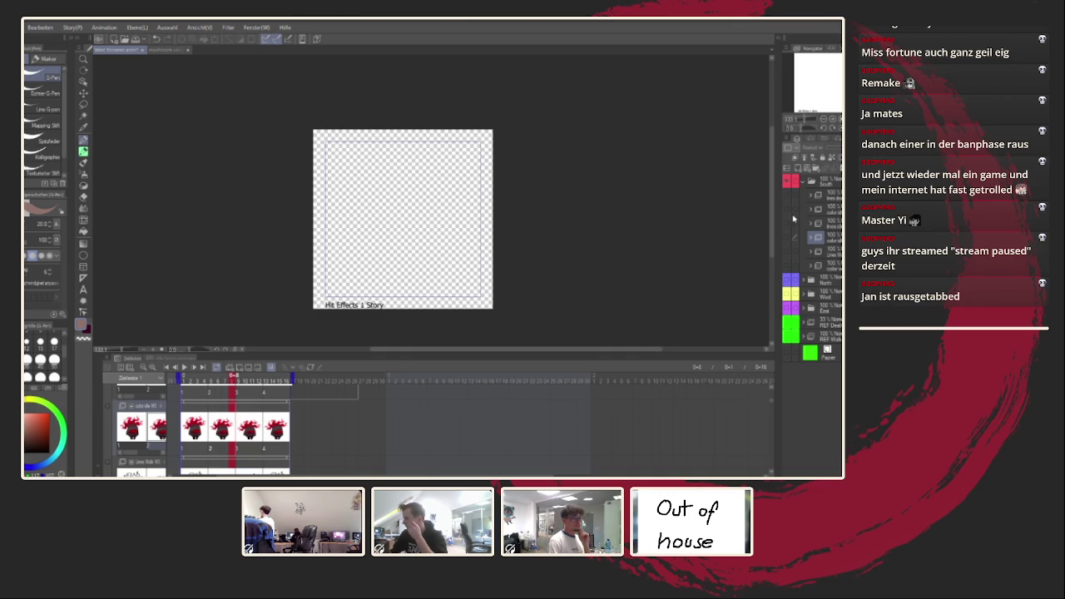
left_click(789, 211)
left_click(789, 211)
left_click(786, 199)
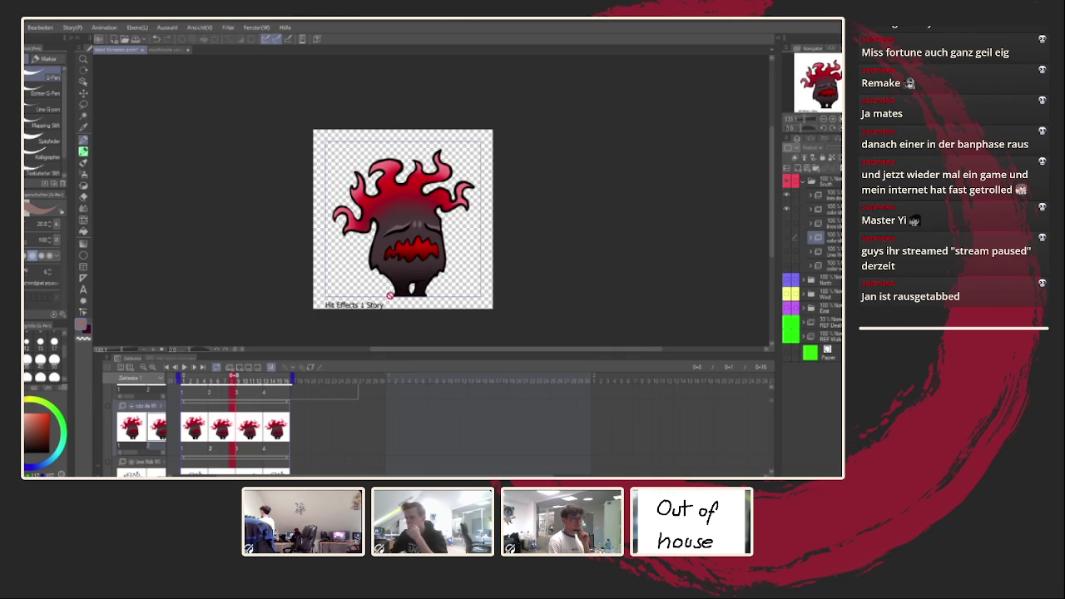
Play the coloured flame creature's hit animation and stop it
scroll(305, 399, "up", 2)
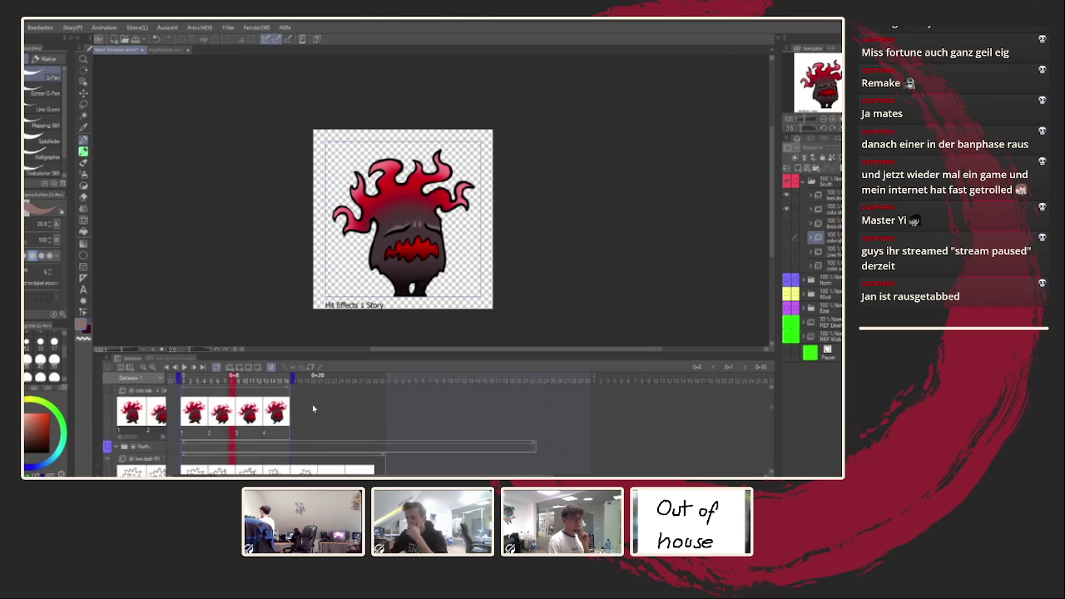
scroll(313, 407, "down", 2)
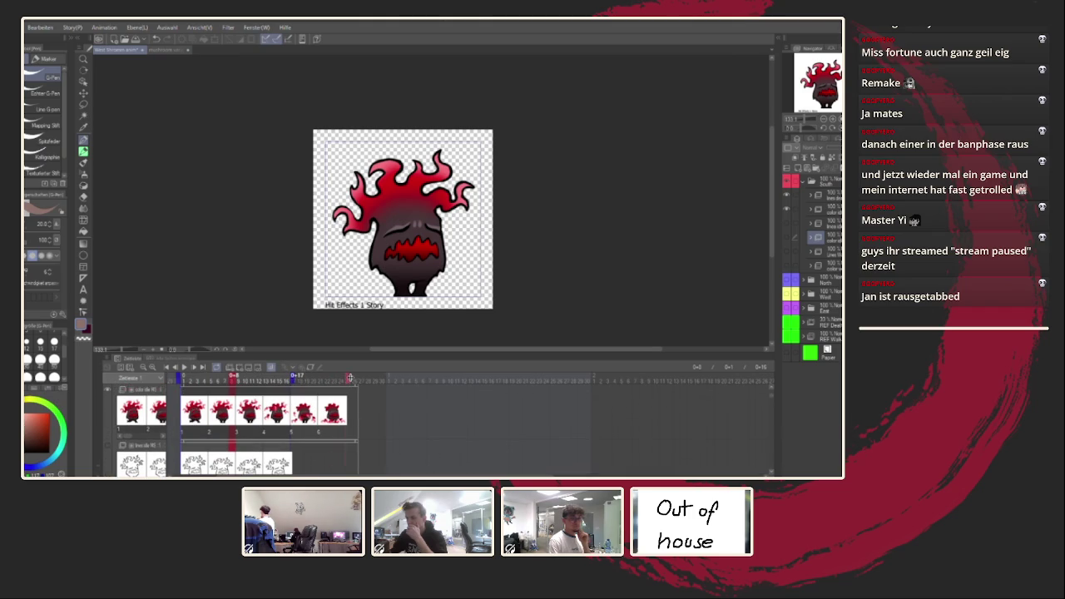
left_click(184, 367)
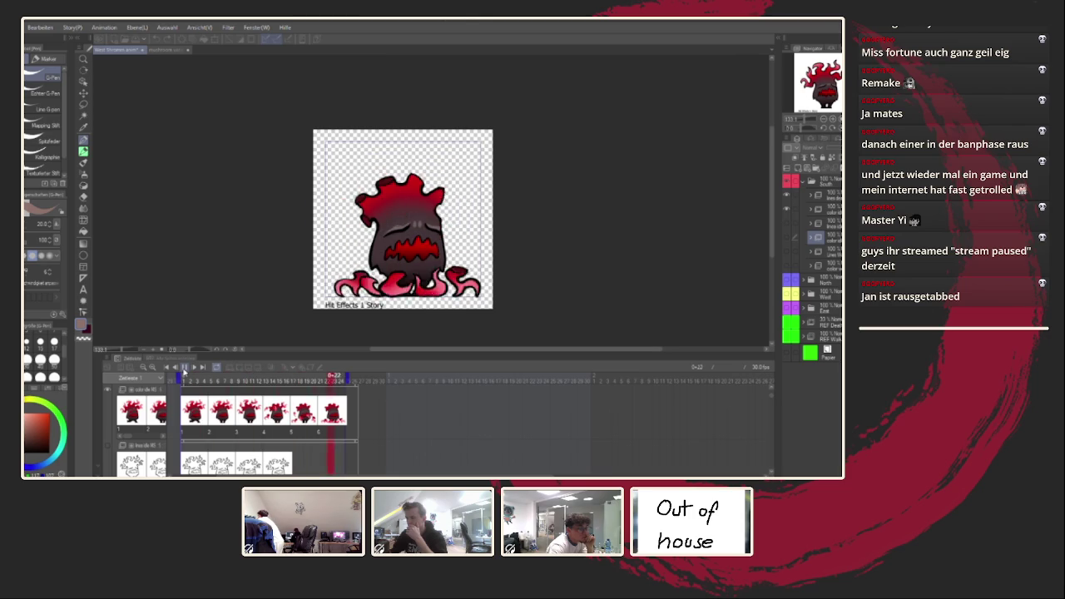
left_click(184, 367)
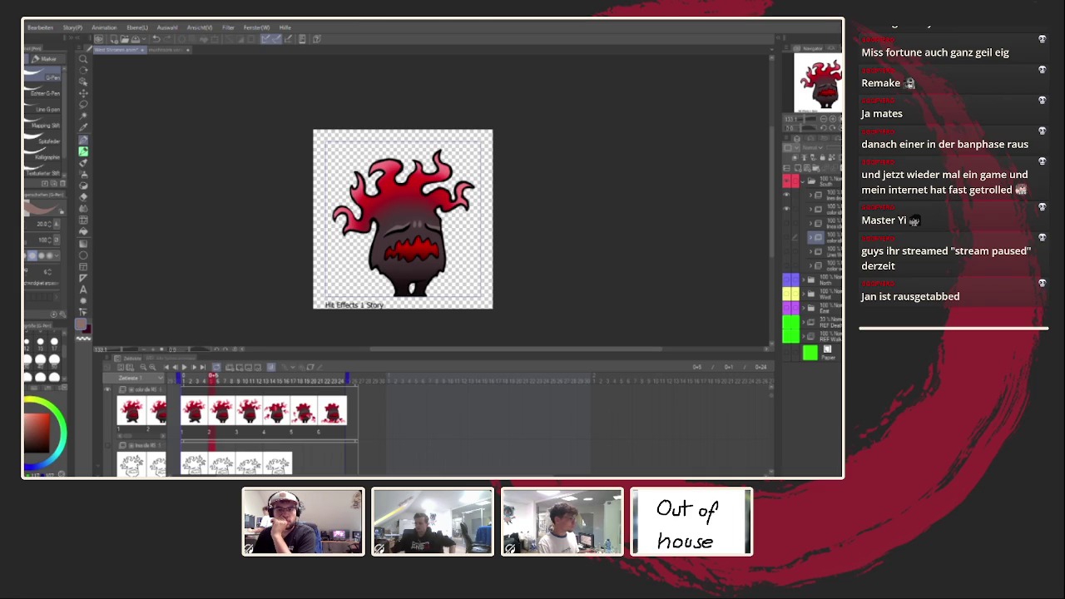
Swap the red creature for the mushroom with smoke puff and play it from frame 12
left_click(804, 183)
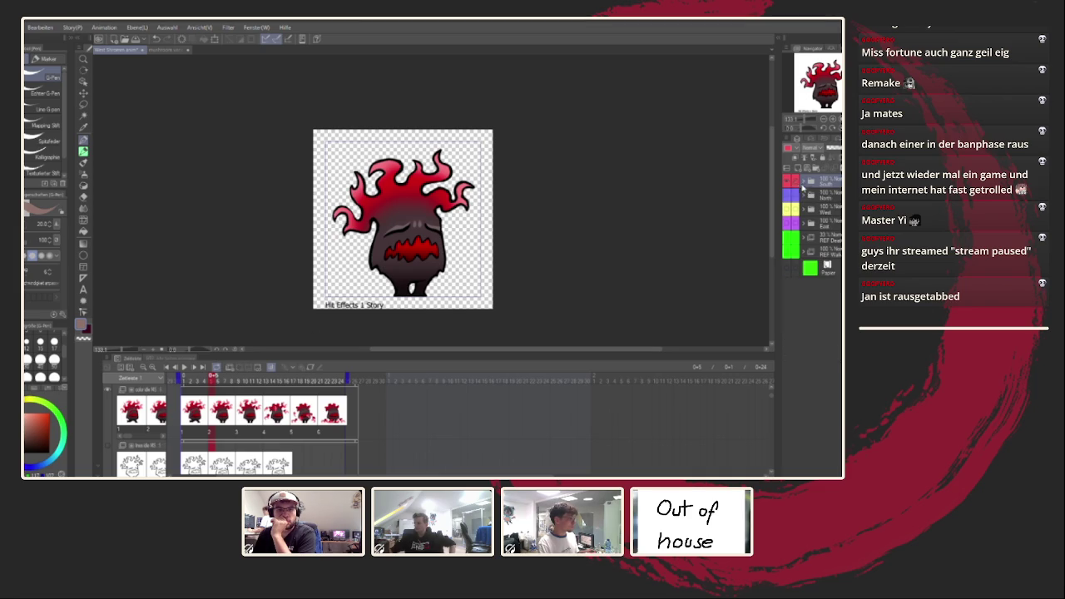
left_click(787, 209)
left_click(191, 368)
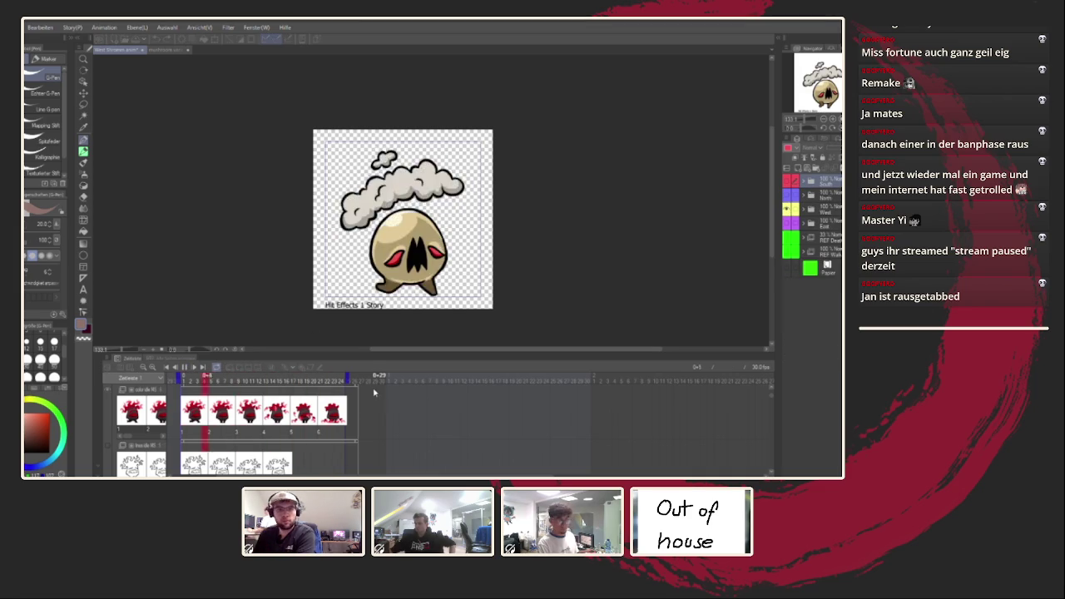
left_click(341, 378)
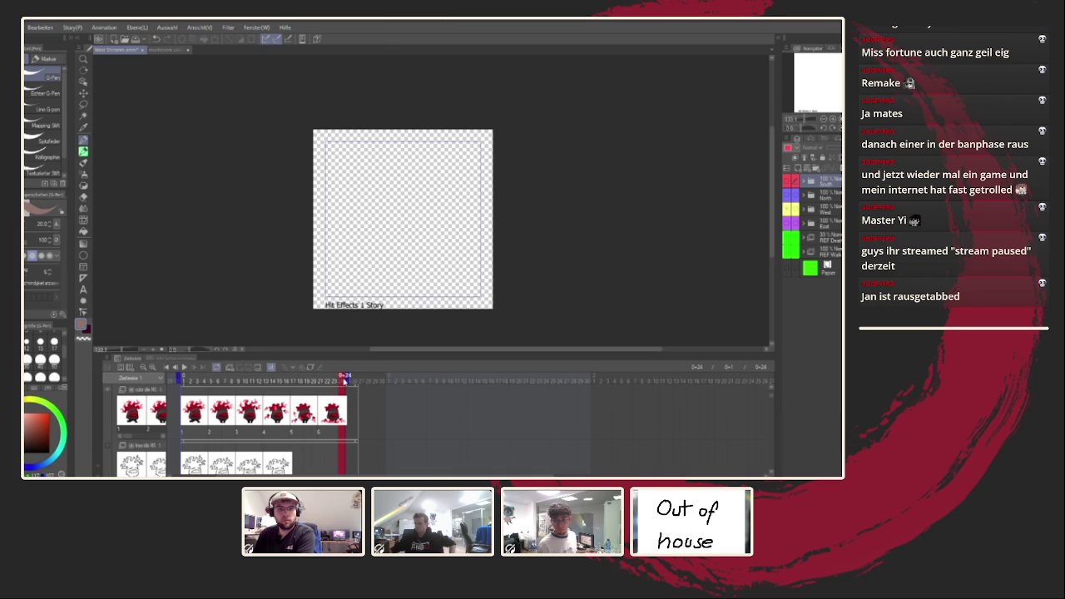
left_click(263, 380)
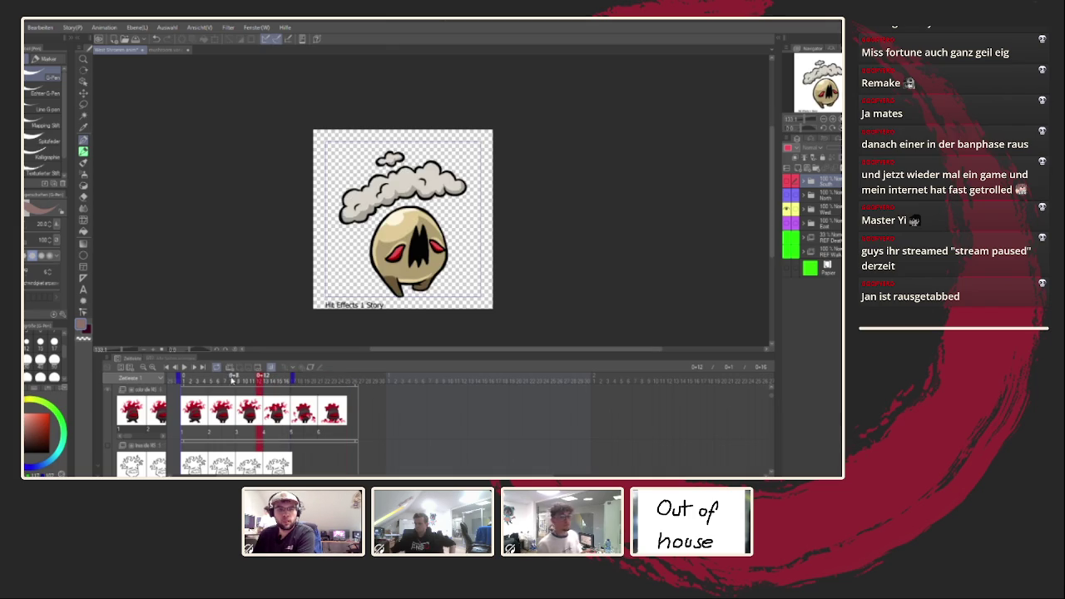
left_click(184, 369)
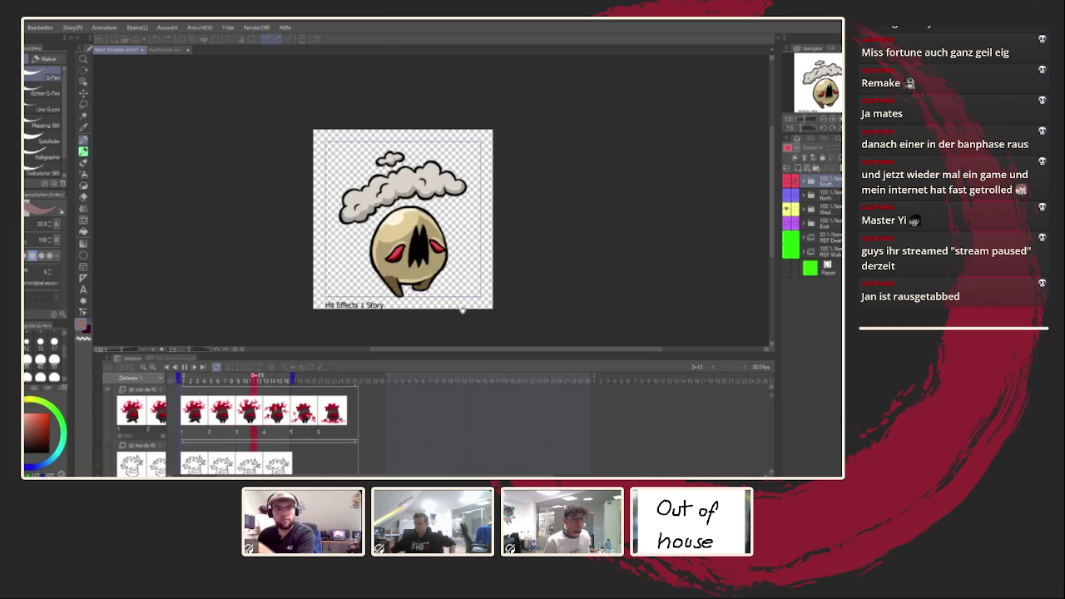
Enlarge the Timeline panel to show more animation tracks
scroll(464, 277, "up", 1)
scroll(464, 277, "up", 1)
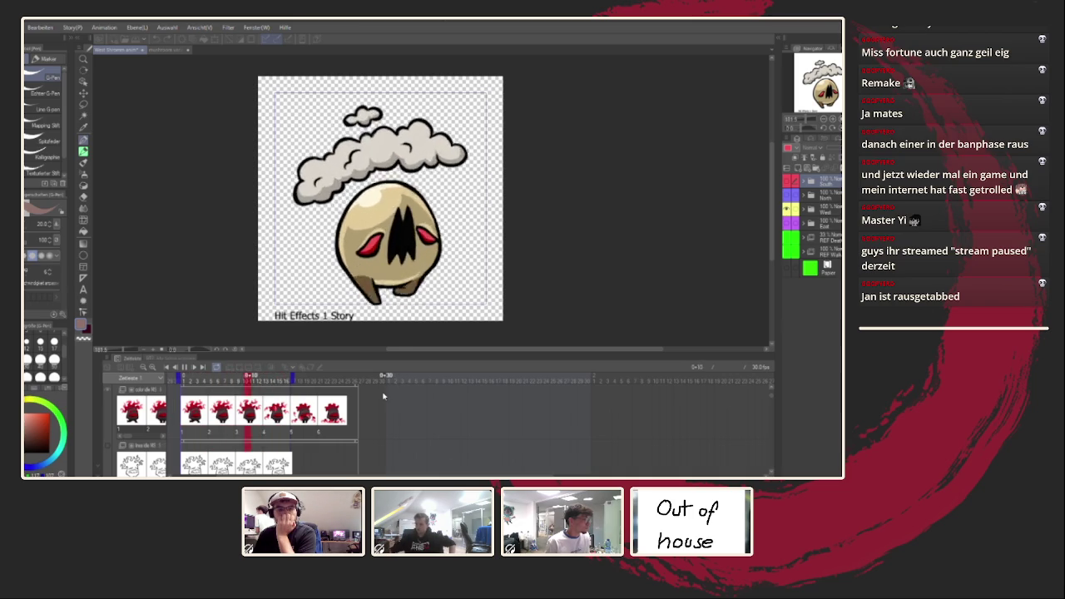
left_click_drag(395, 352, 398, 297)
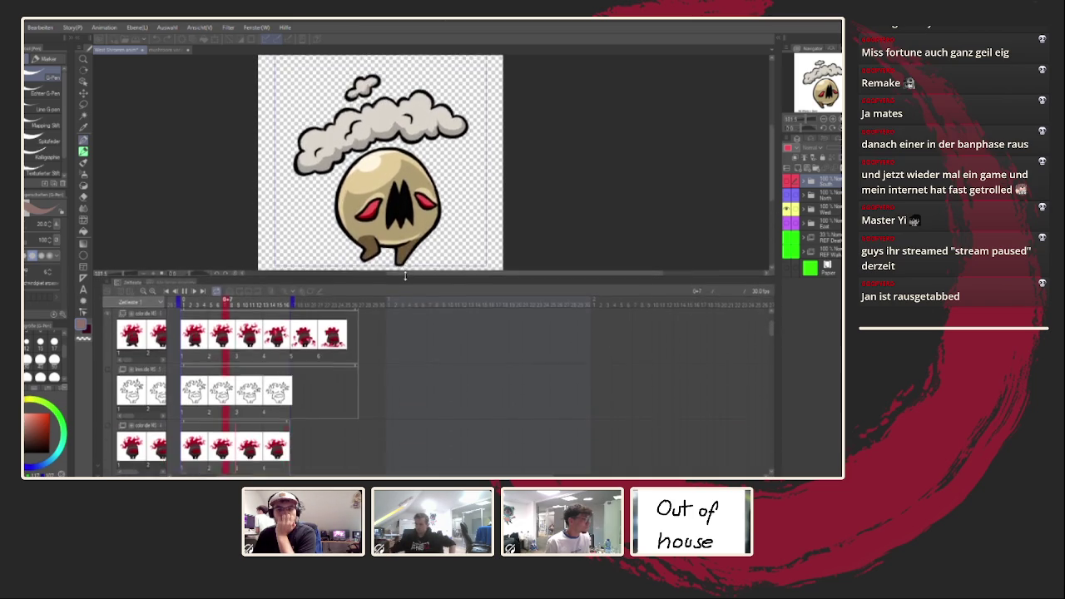
scroll(344, 375, "down", 3)
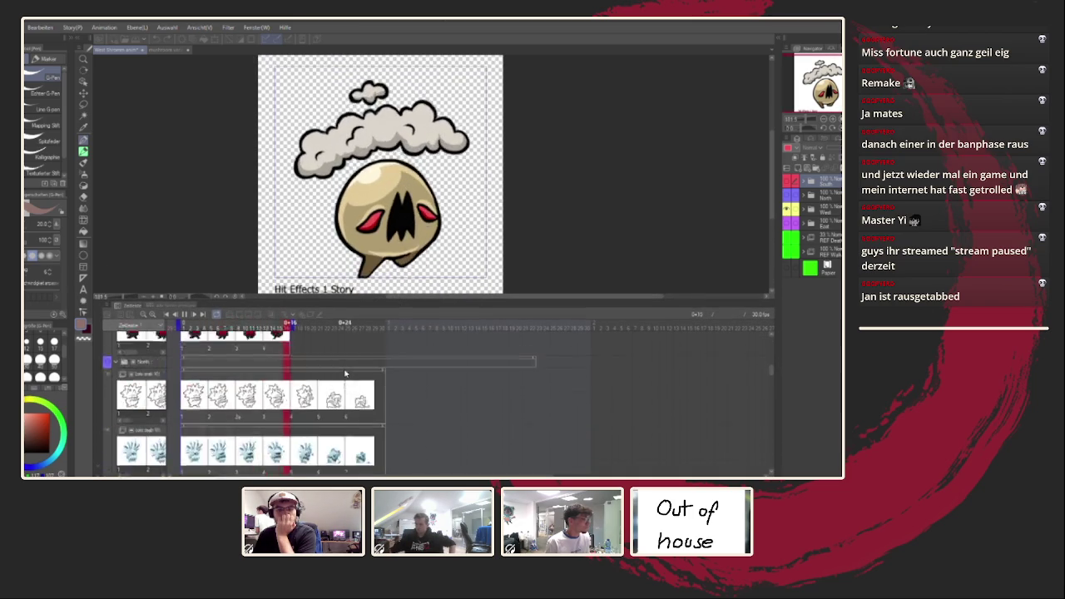
scroll(344, 376, "down", 2)
scroll(344, 375, "up", 1)
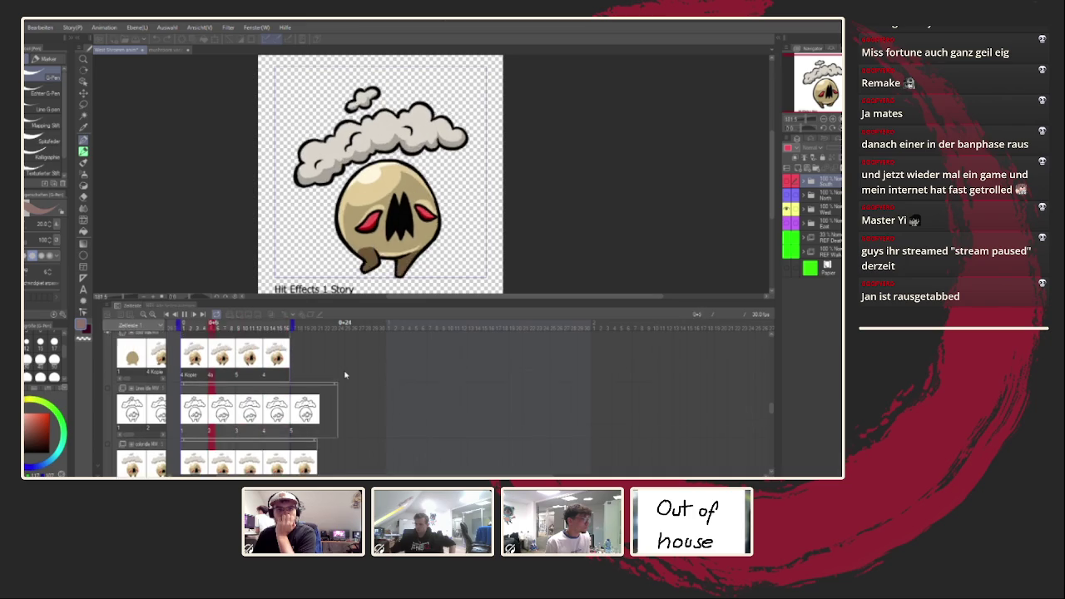
scroll(344, 375, "up", 1)
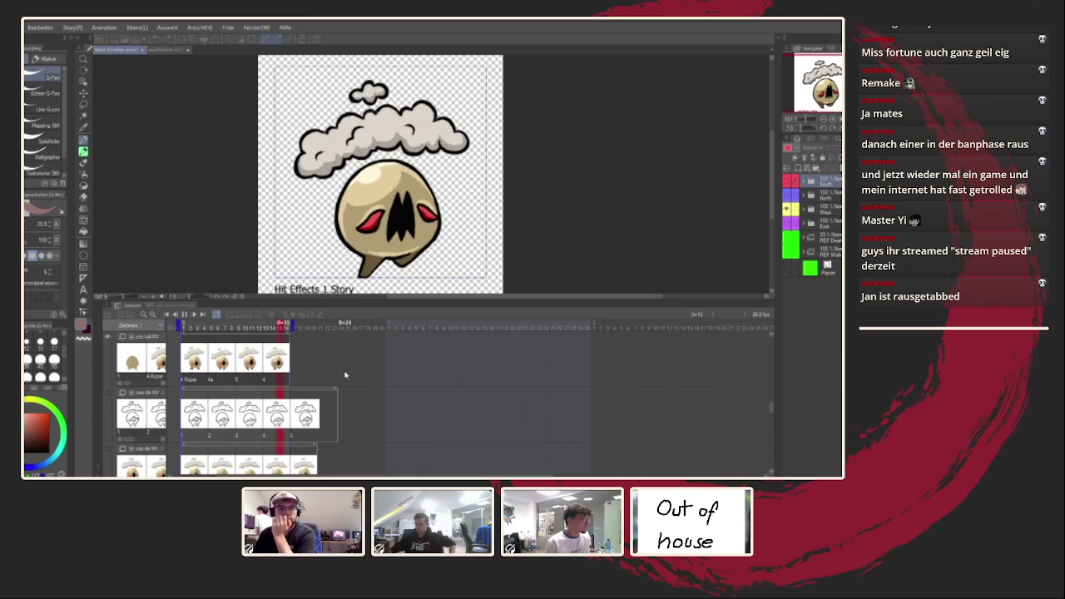
scroll(344, 375, "up", 1)
scroll(345, 375, "up", 2)
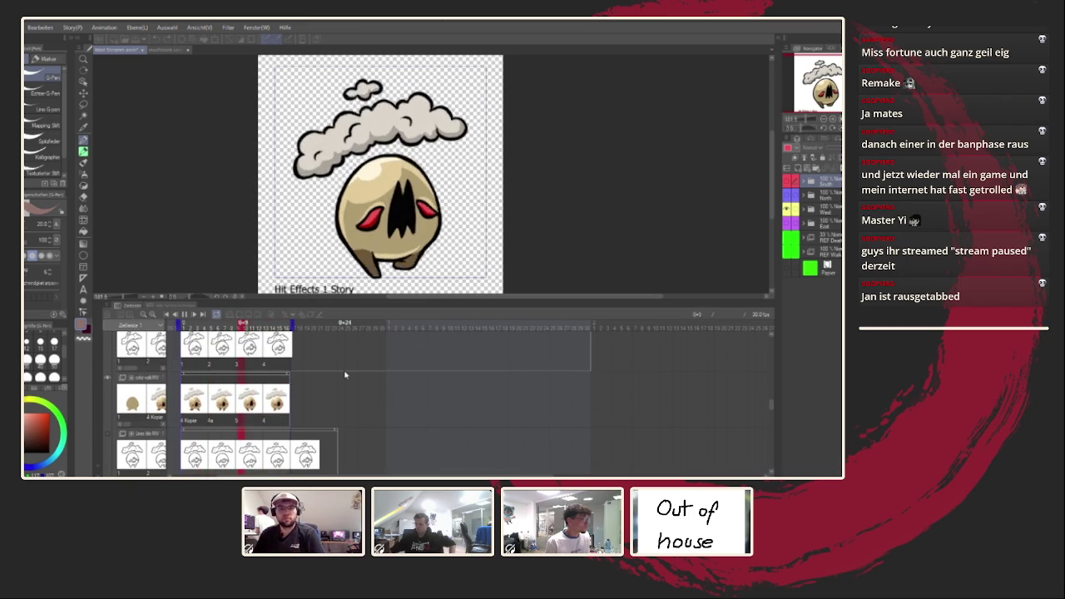
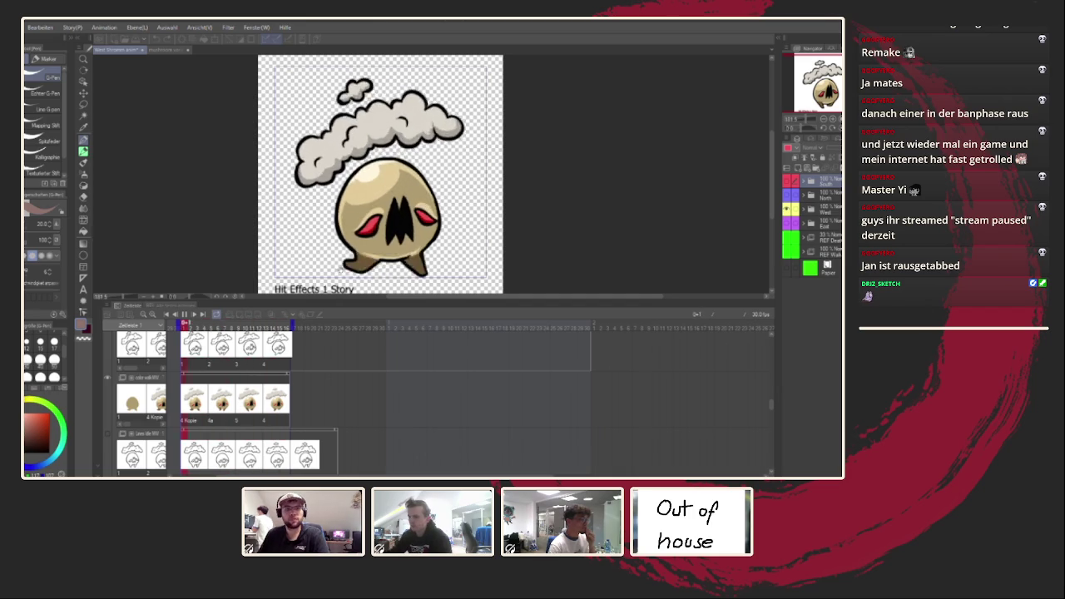
Play the enemy hit-effect animation and stop it on frame 8
scroll(268, 375, "up", 2)
scroll(267, 375, "up", 2)
scroll(267, 375, "up", 2)
scroll(267, 375, "up", 2)
scroll(267, 375, "up", 2)
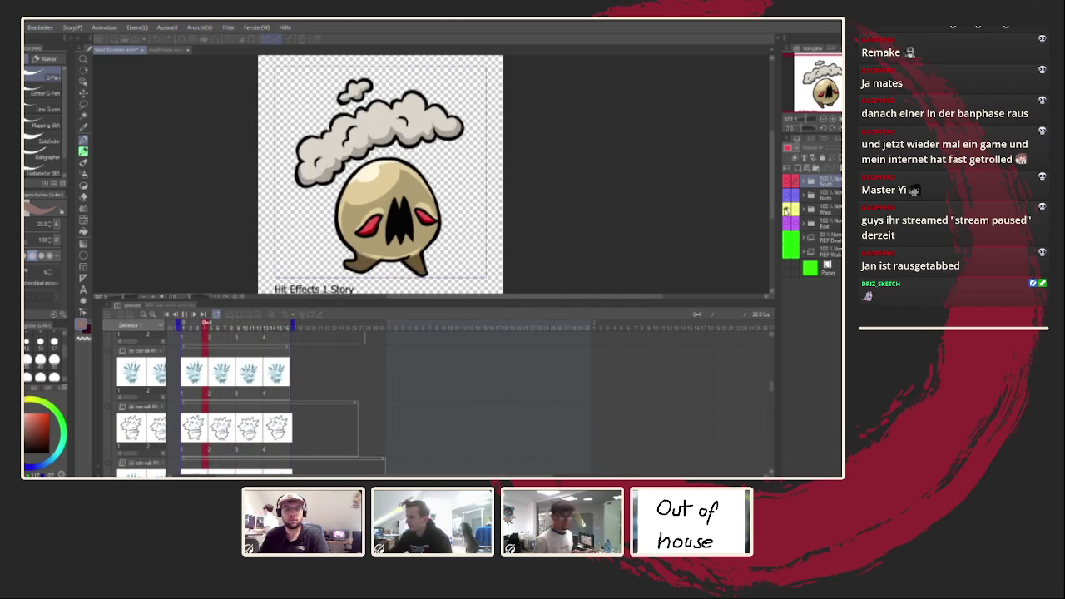
left_click(787, 210)
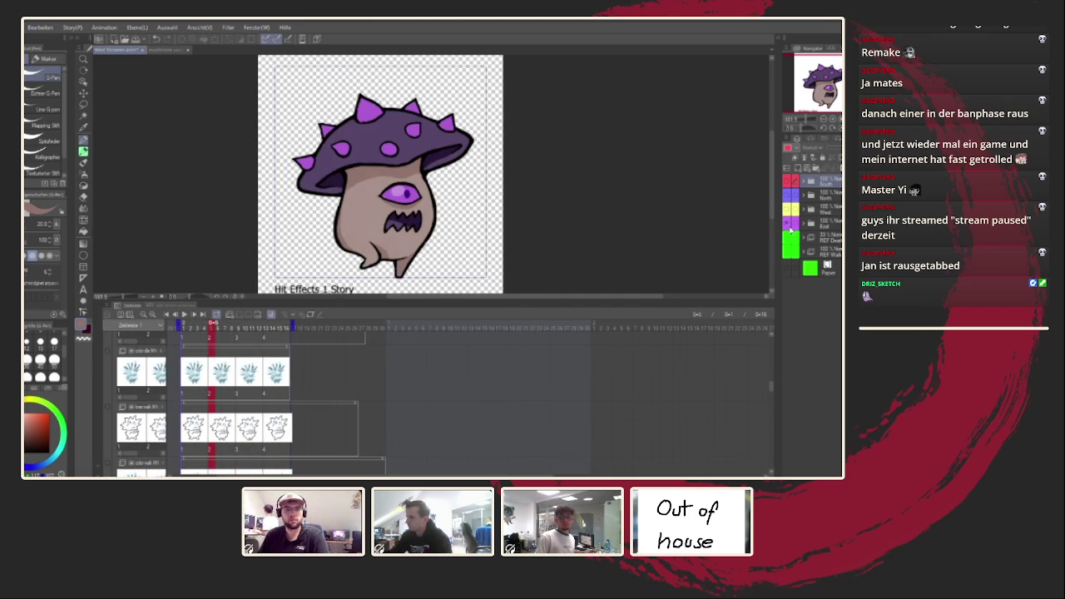
left_click(184, 316)
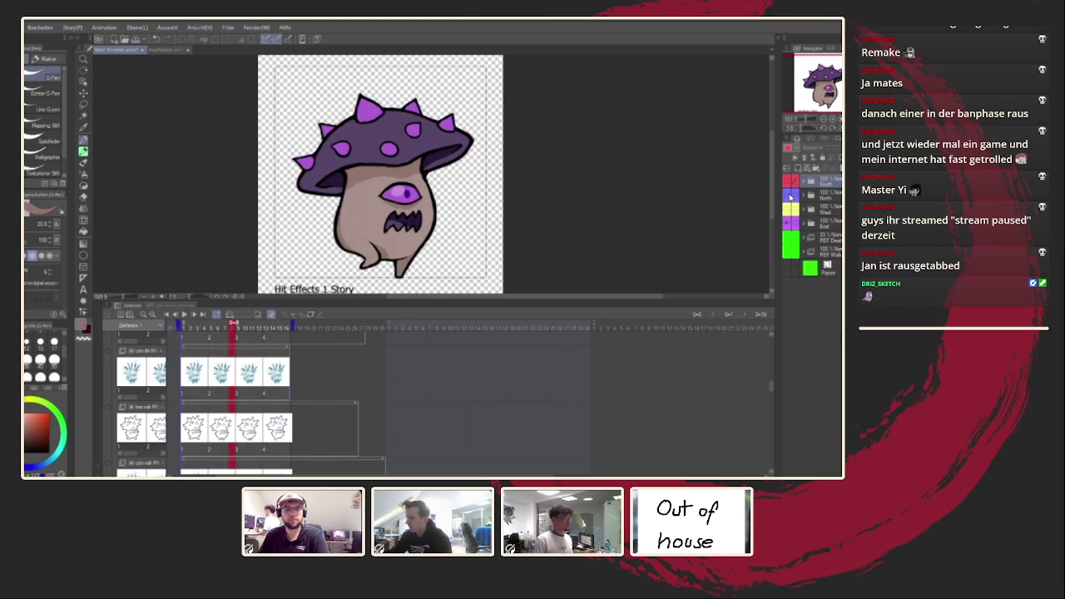
left_click(790, 218)
Toggle the flame, overlay, ice, skull and mushroom layers to compare them, leaving only the mushroom
left_click(790, 184)
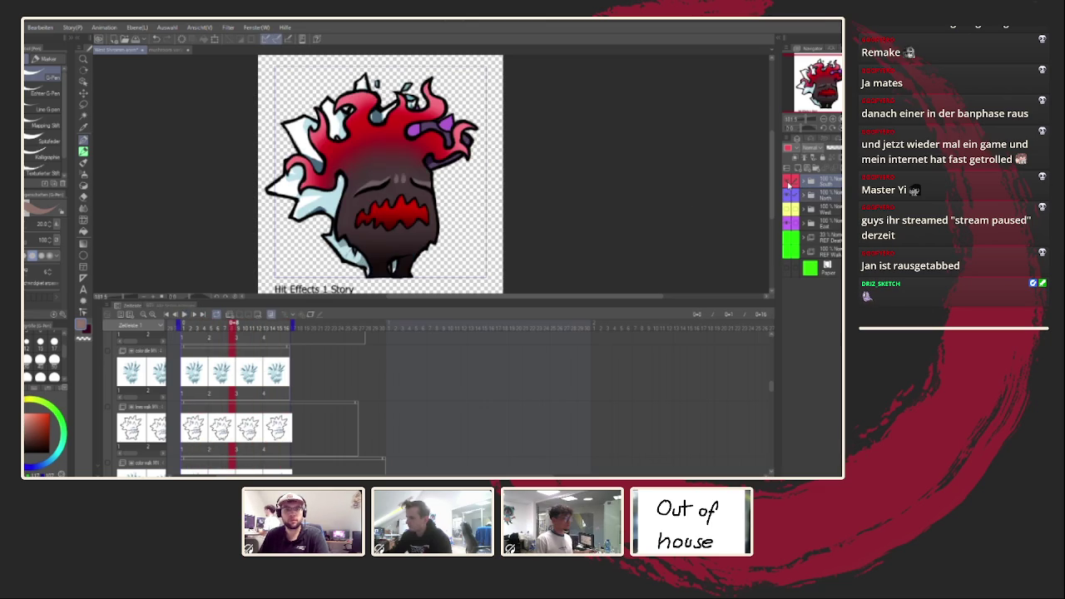
left_click(790, 183)
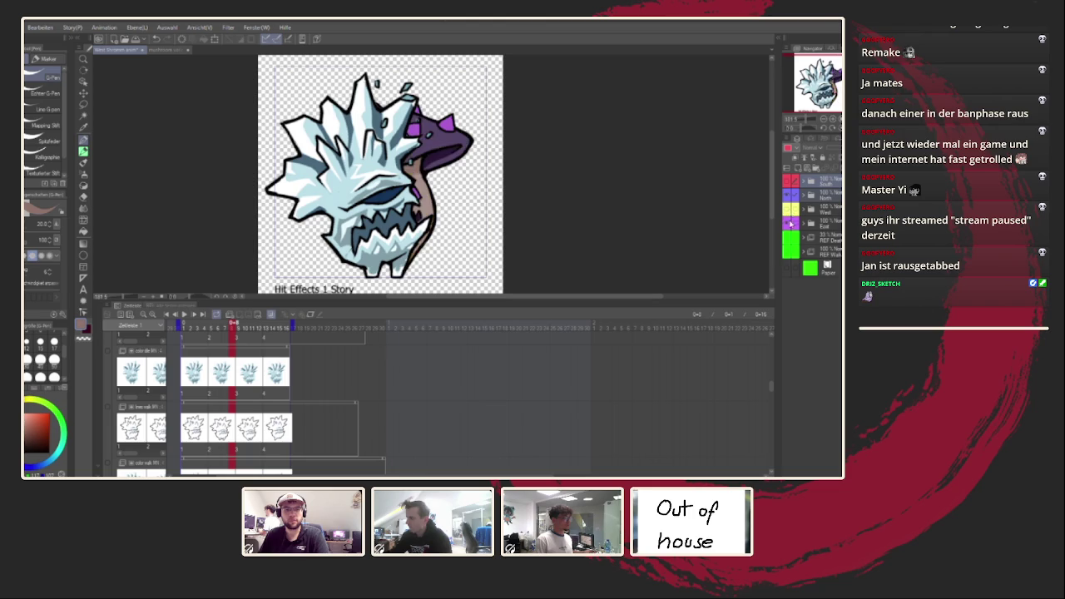
left_click(790, 223)
left_click(786, 210)
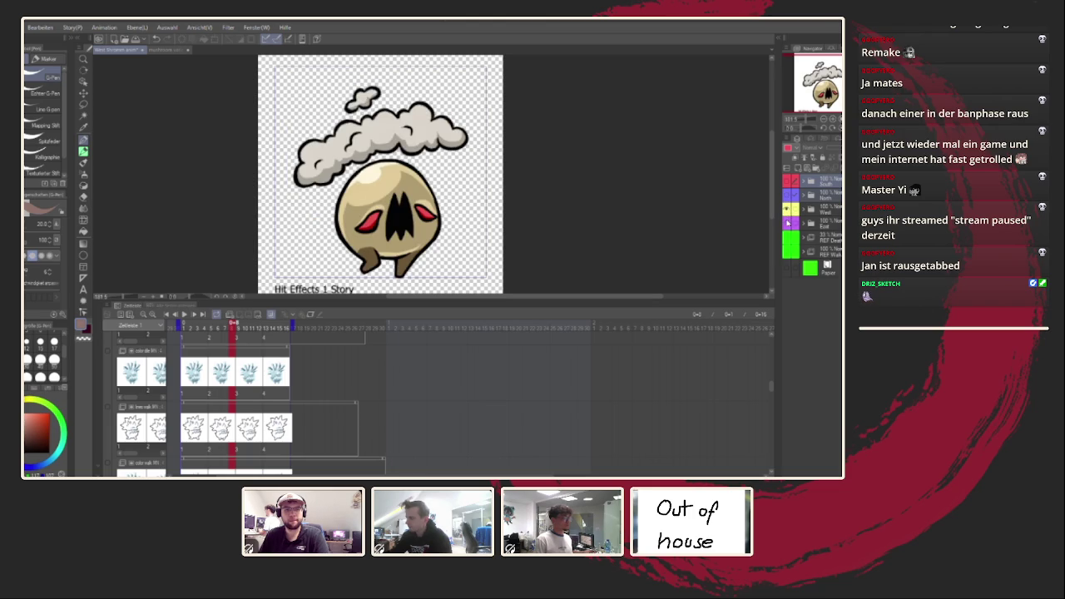
left_click(789, 223)
left_click(790, 211)
left_click(789, 211)
left_click(789, 211)
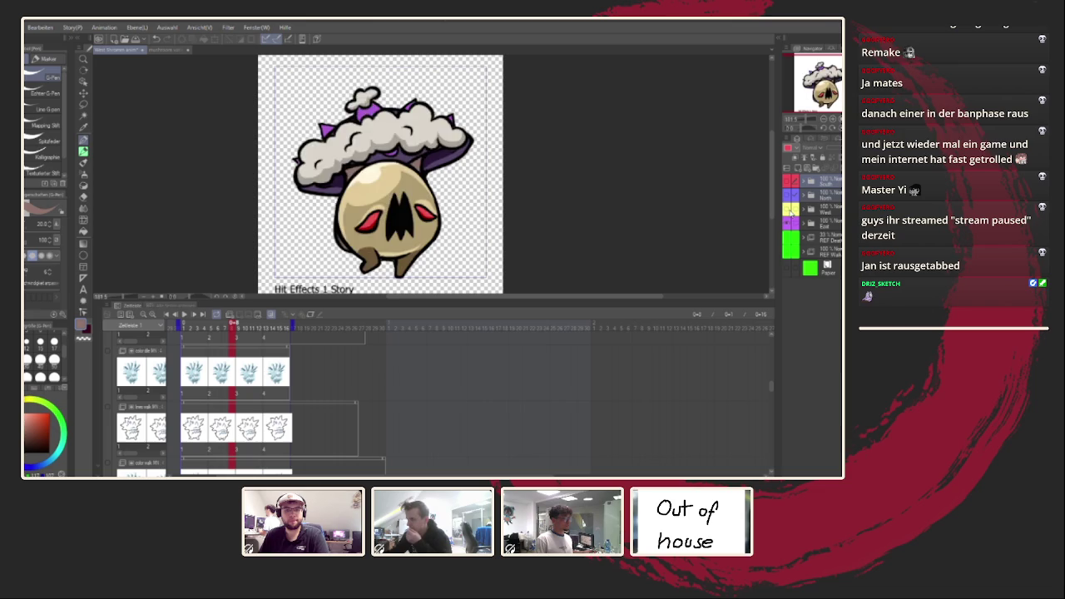
left_click(789, 211)
Play and stop the purple mushroom animation, then switch to the character sketch sheet
left_click(184, 316)
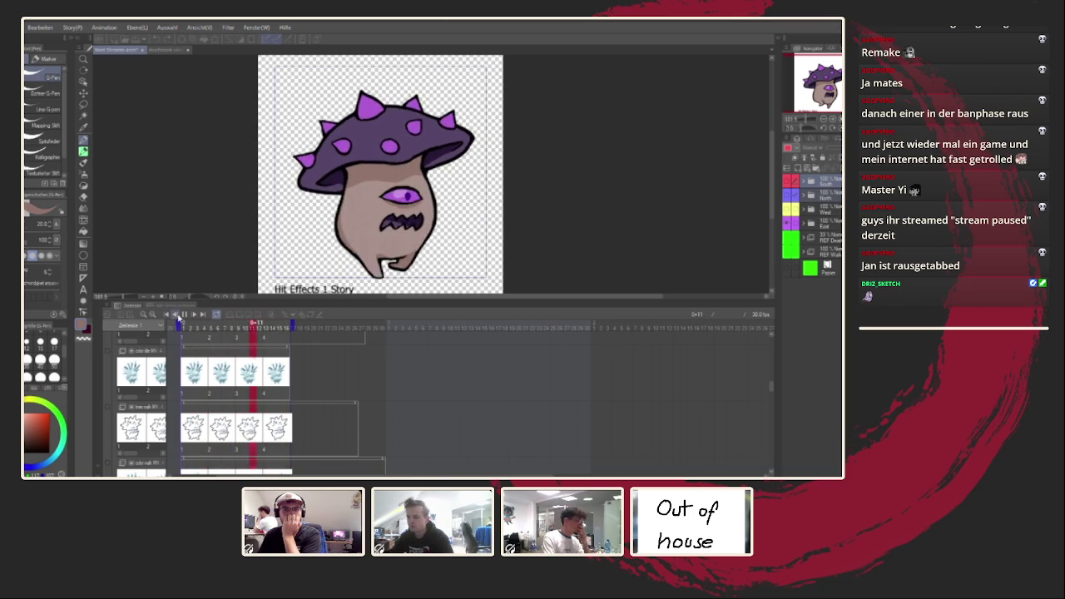
key("space")
left_click(159, 52)
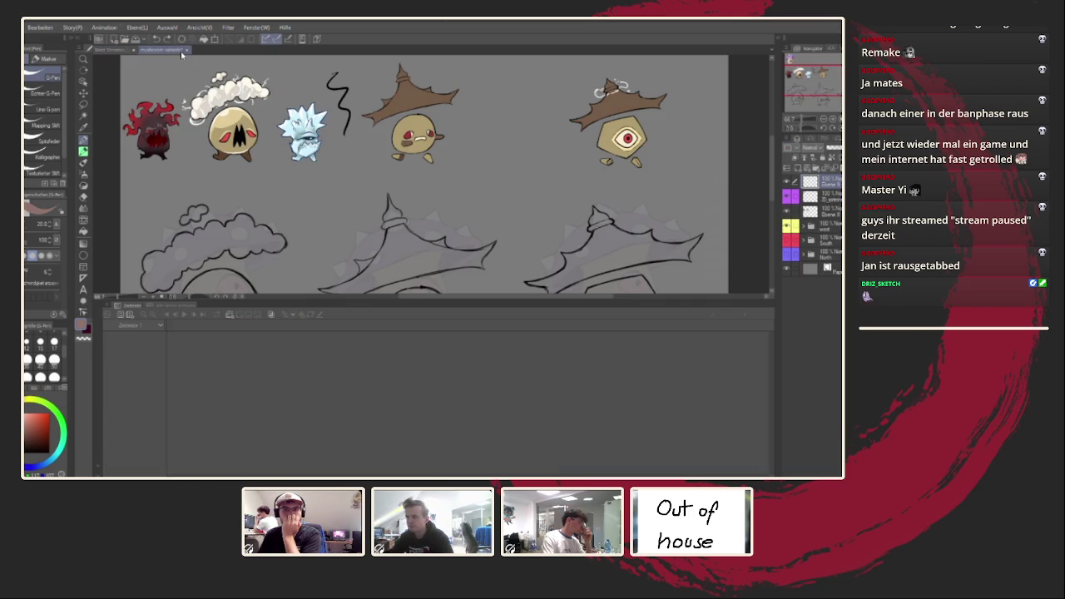
Close the character sketch sheet document
key("ctrl+w")
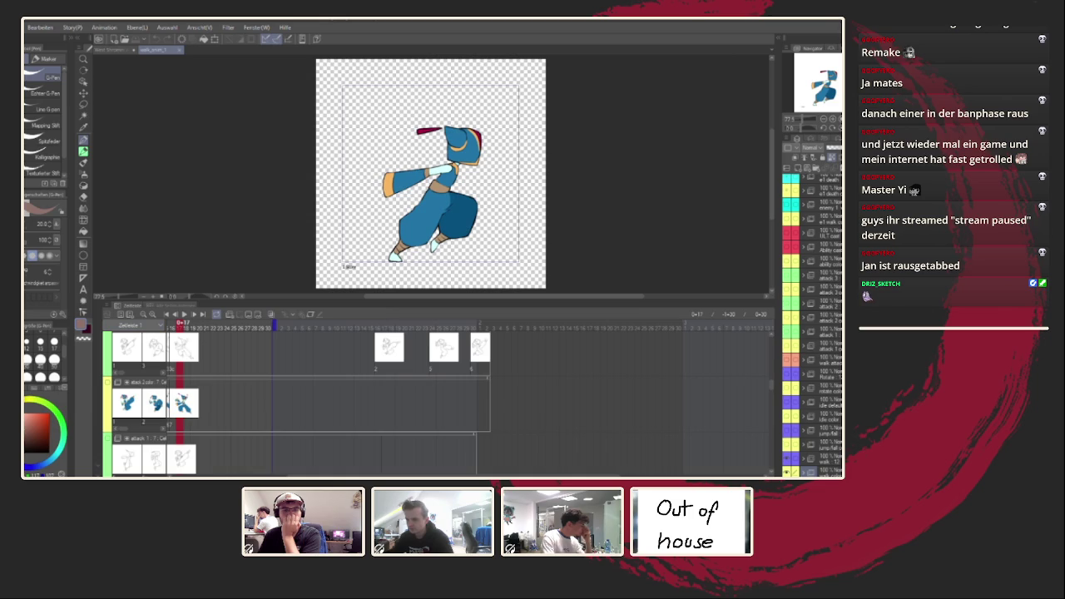
scroll(263, 374, "down", 2)
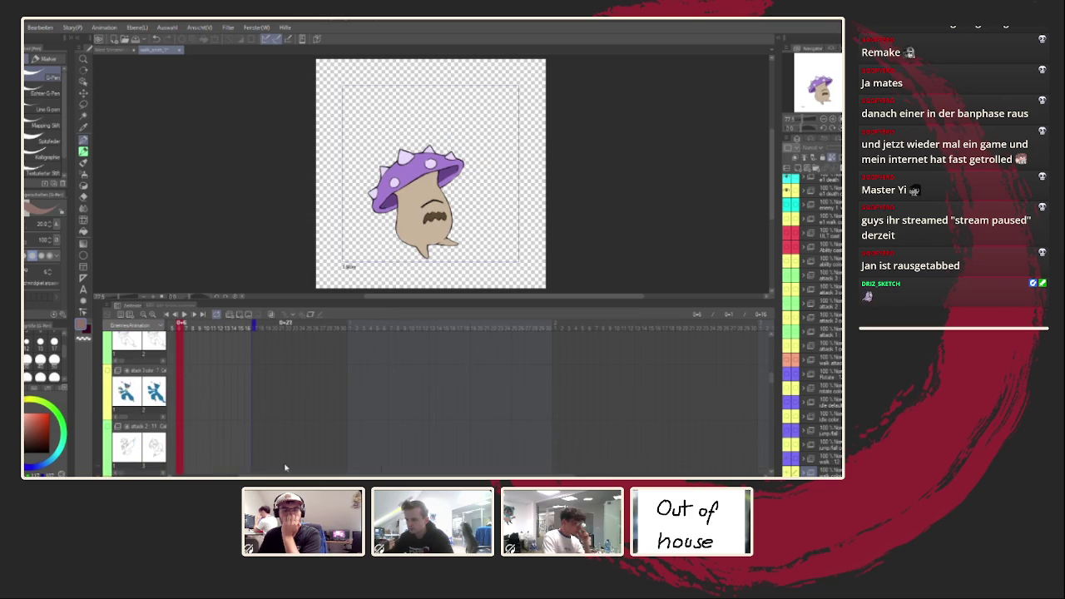
left_click_drag(291, 476, 198, 472)
scroll(292, 404, "up", 5)
scroll(292, 404, "up", 5)
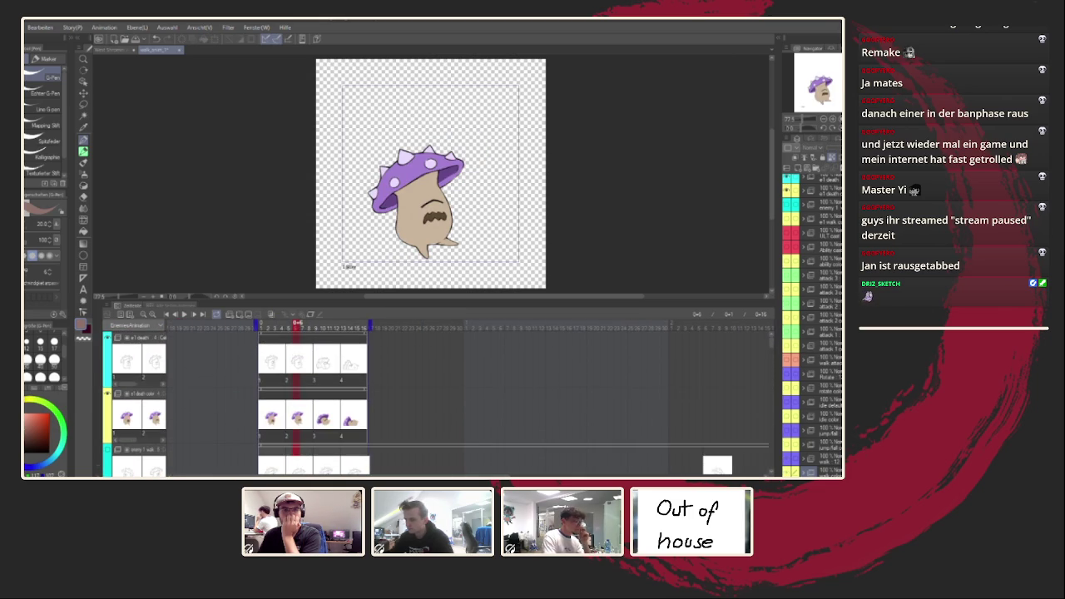
Scroll to the e1 death and enemy 1 walk tracks, then switch to the line-sketch document
scroll(261, 432, "right", 3)
scroll(260, 432, "down", 3)
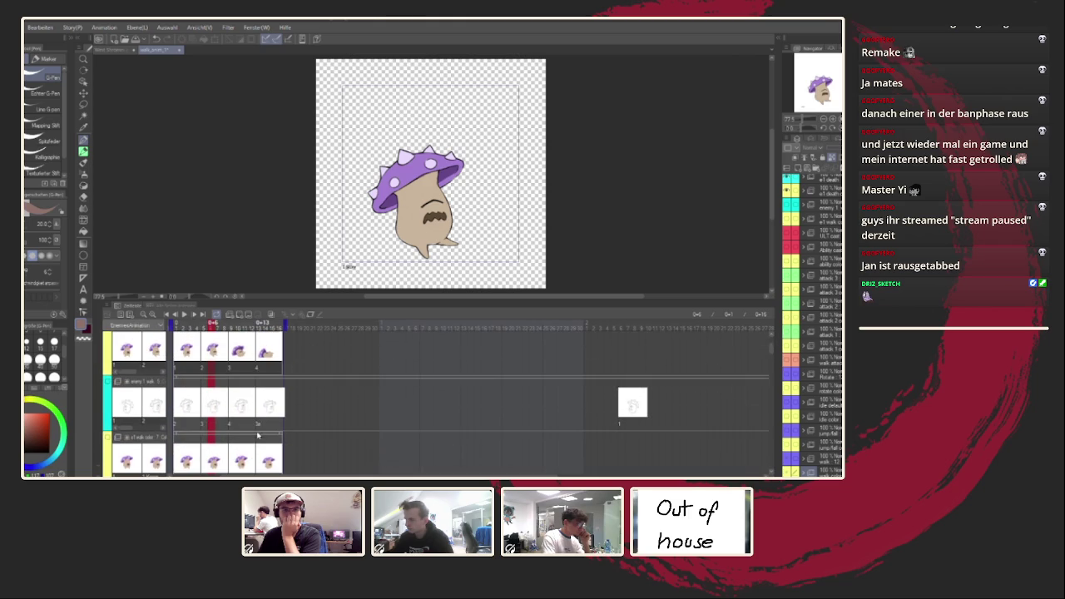
mouse_move(769, 349)
left_mouse_down()
mouse_move(759, 472)
mouse_move(765, 327)
left_mouse_up()
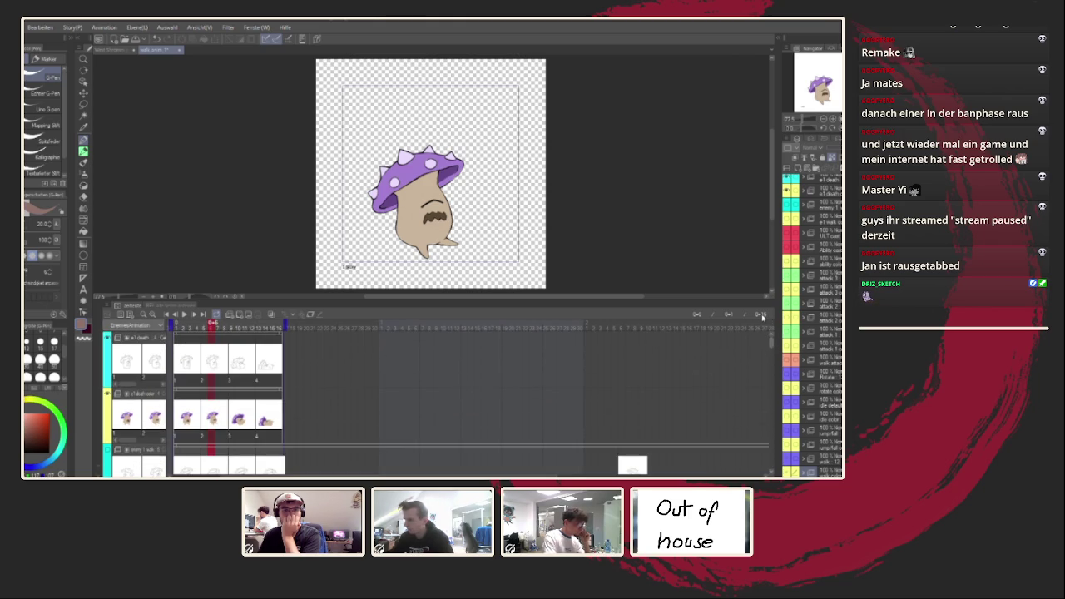
scroll(811, 325, "down", 3)
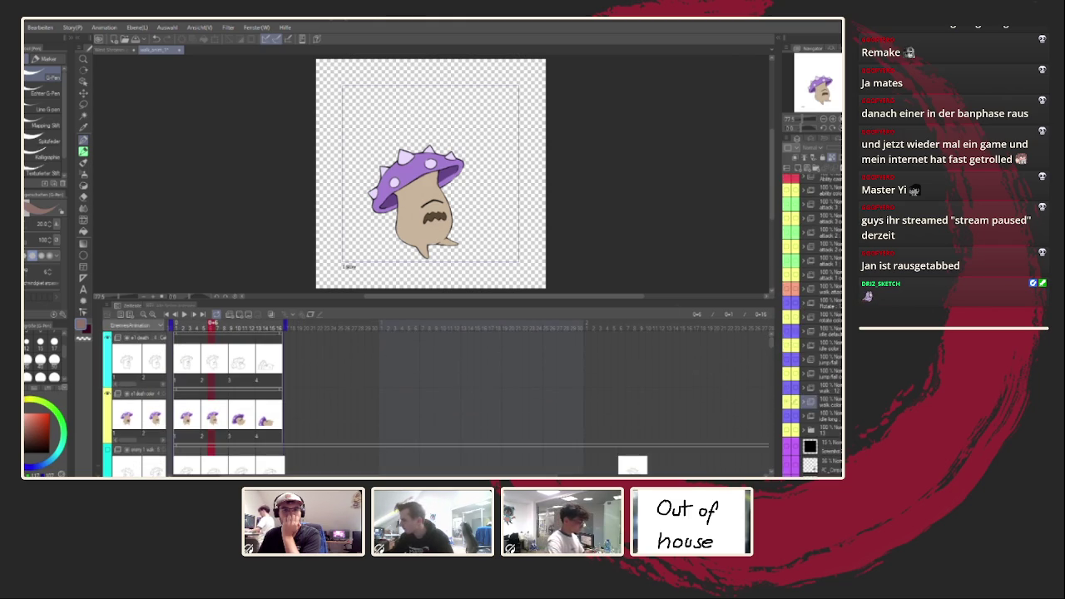
scroll(811, 325, "down", 5)
scroll(812, 324, "up", 10)
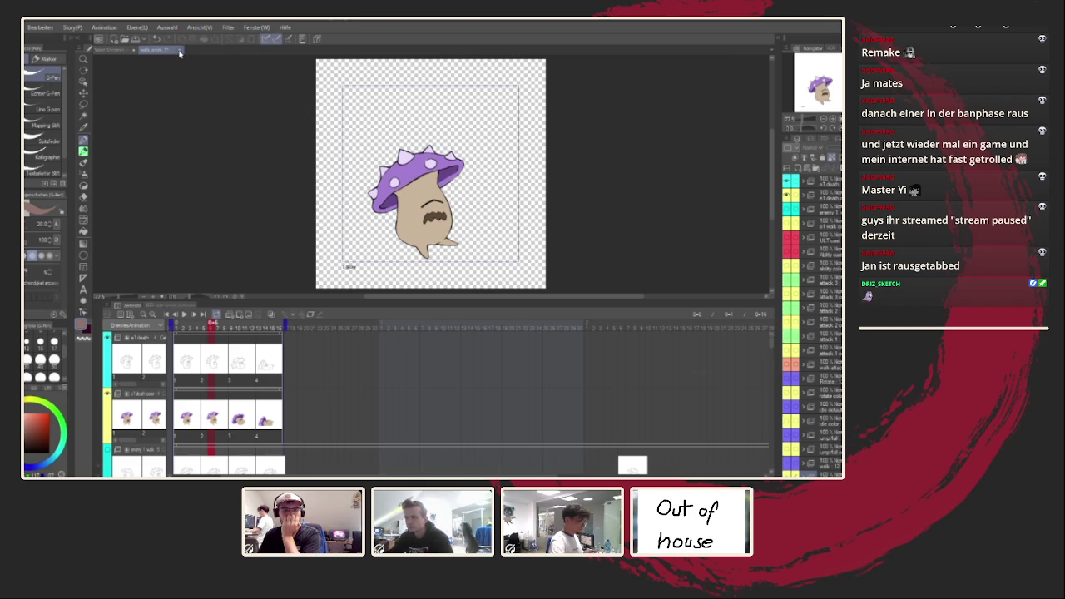
left_click(133, 50)
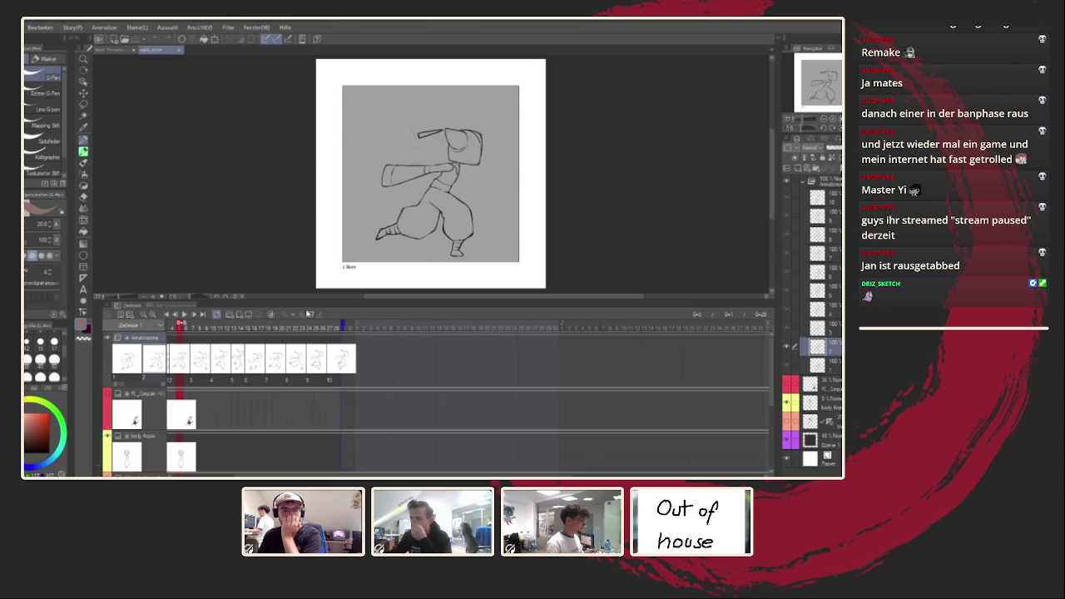
Scroll the line-sketch animation's timeline, then close that document
scroll(231, 385, "down", 3)
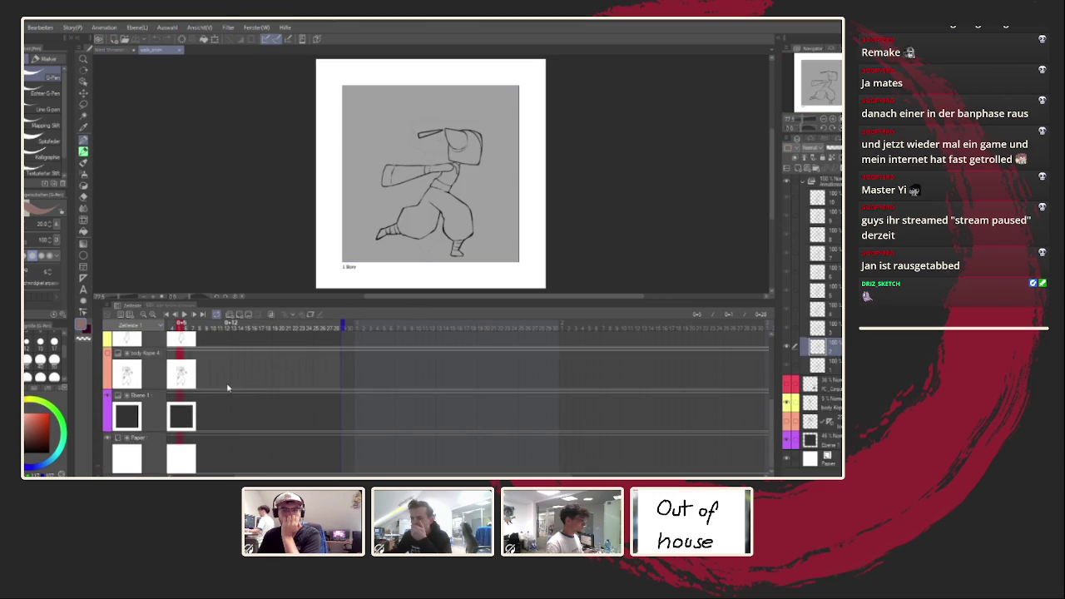
scroll(232, 386, "up", 3)
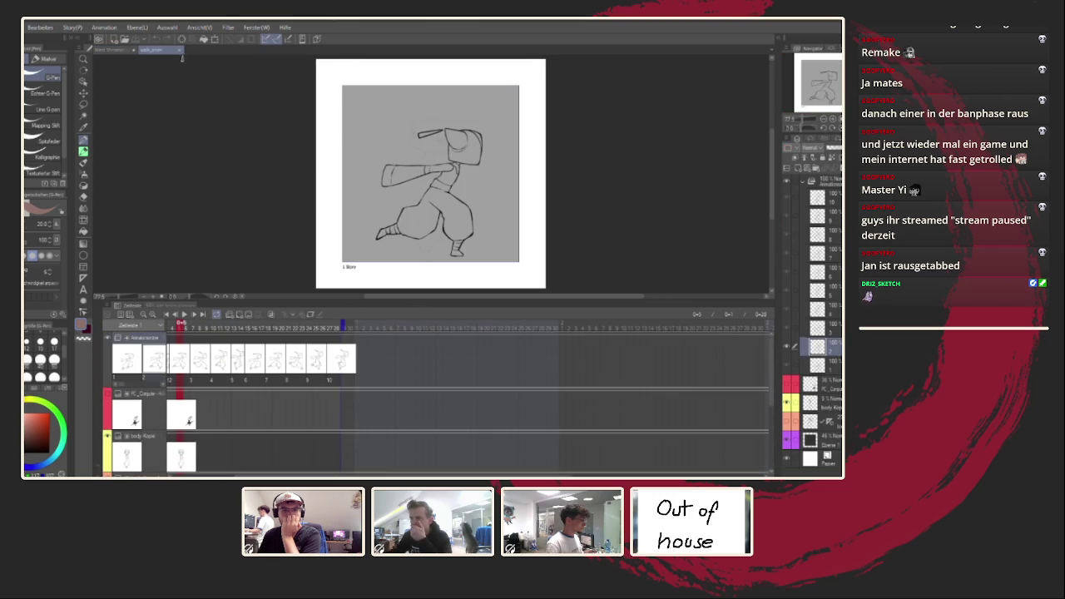
left_click(181, 51)
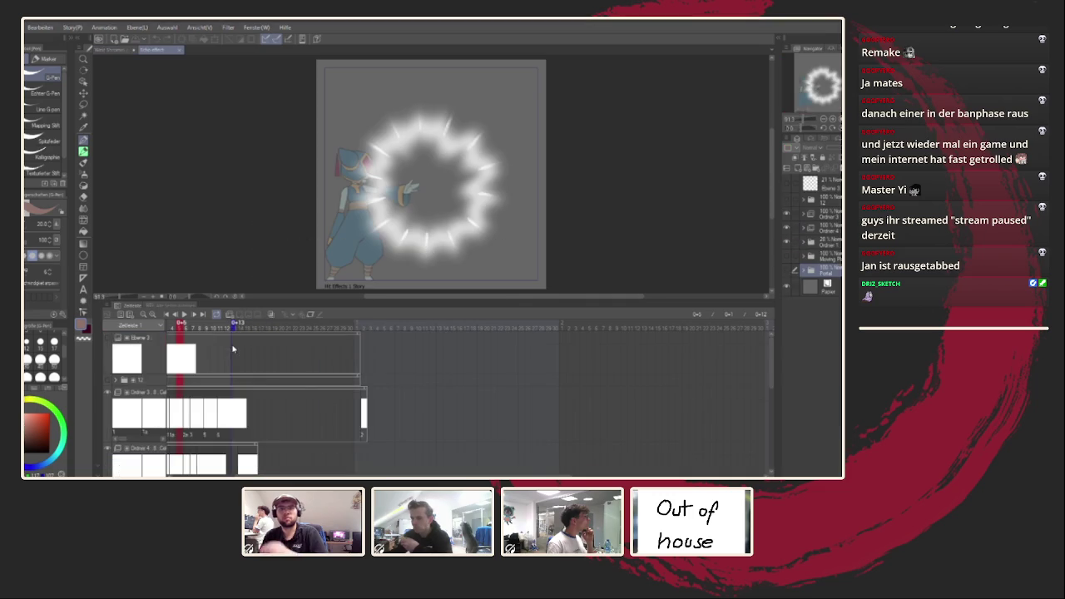
left_click(231, 359)
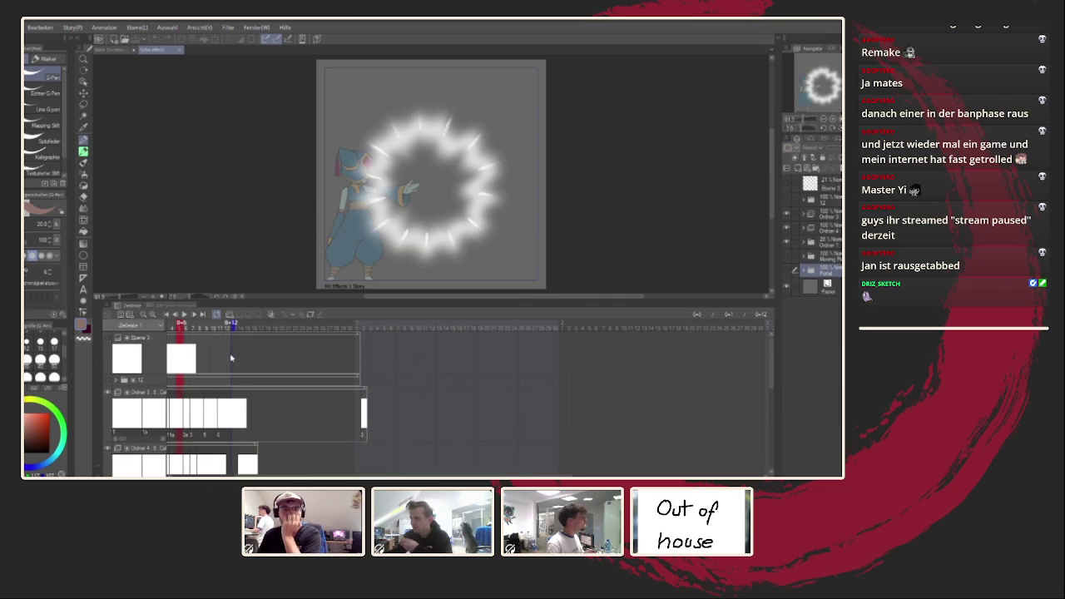
left_click(184, 315)
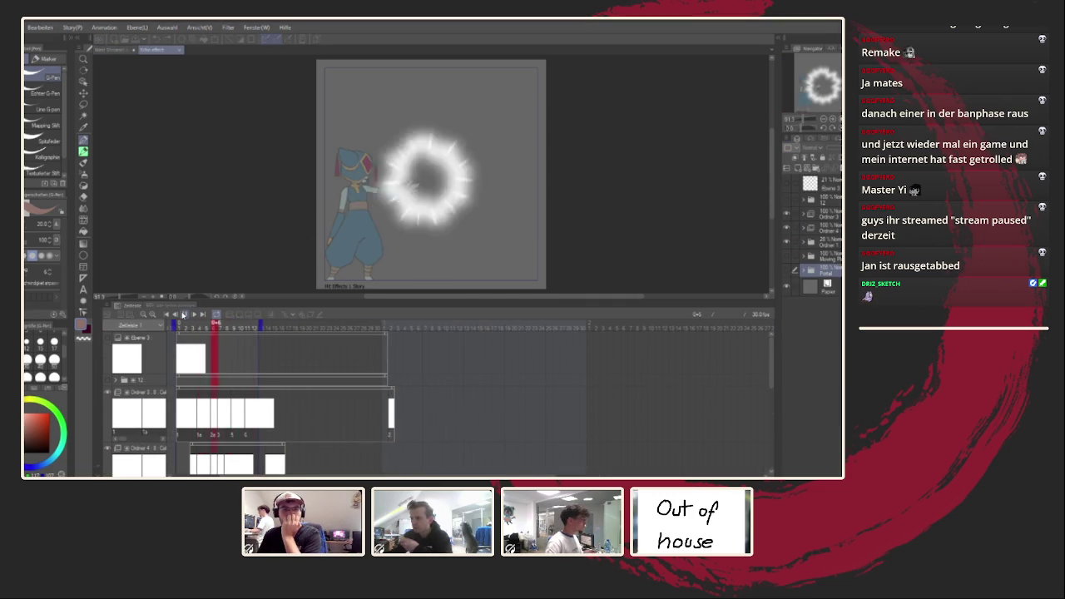
left_click(180, 49)
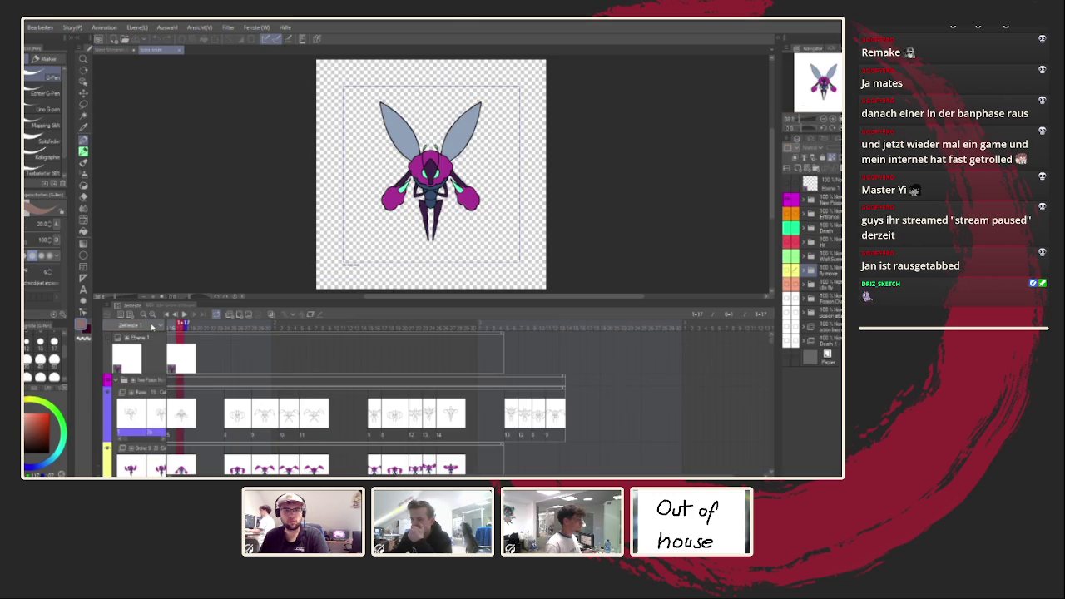
Scroll through the fly creature's timeline tracks, then close its document
scroll(191, 375, "down", 3)
scroll(231, 413, "down", 5)
scroll(232, 414, "down", 2)
scroll(231, 414, "down", 2)
scroll(250, 441, "down", 2)
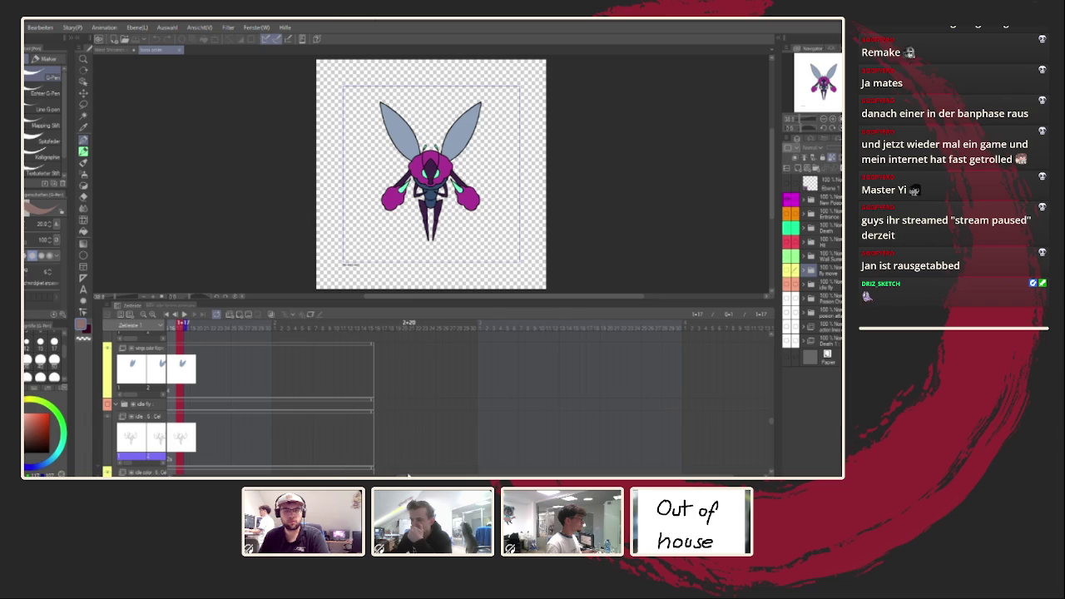
scroll(408, 466, "left", 5)
scroll(288, 437, "up", 2)
scroll(288, 437, "down", 3)
scroll(289, 437, "down", 3)
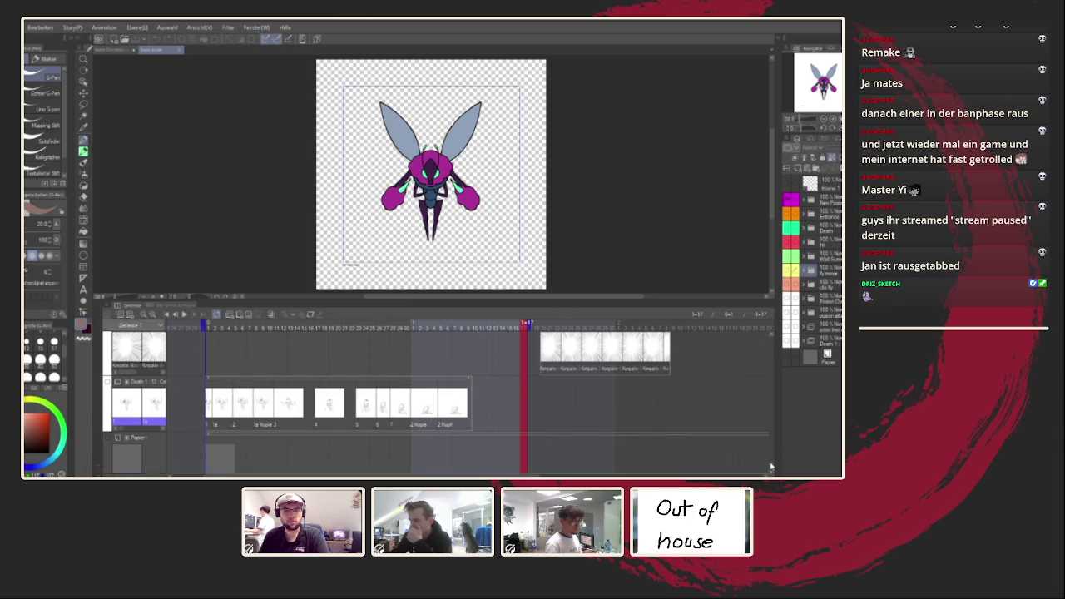
scroll(766, 449, "up", 2)
scroll(751, 419, "up", 2)
scroll(735, 375, "up", 2)
scroll(732, 348, "up", 2)
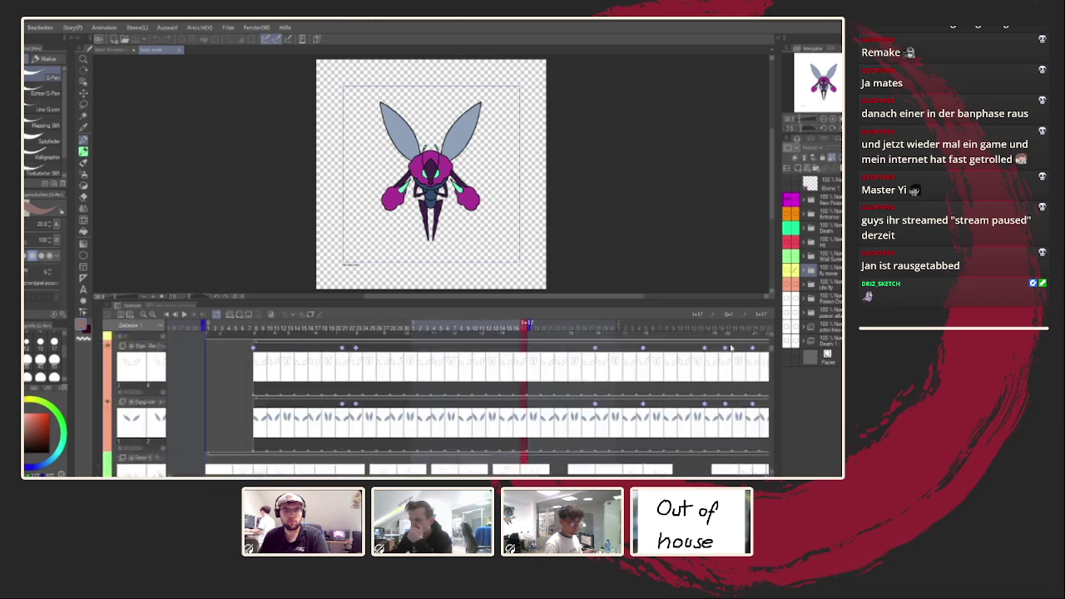
scroll(730, 345, "up", 3)
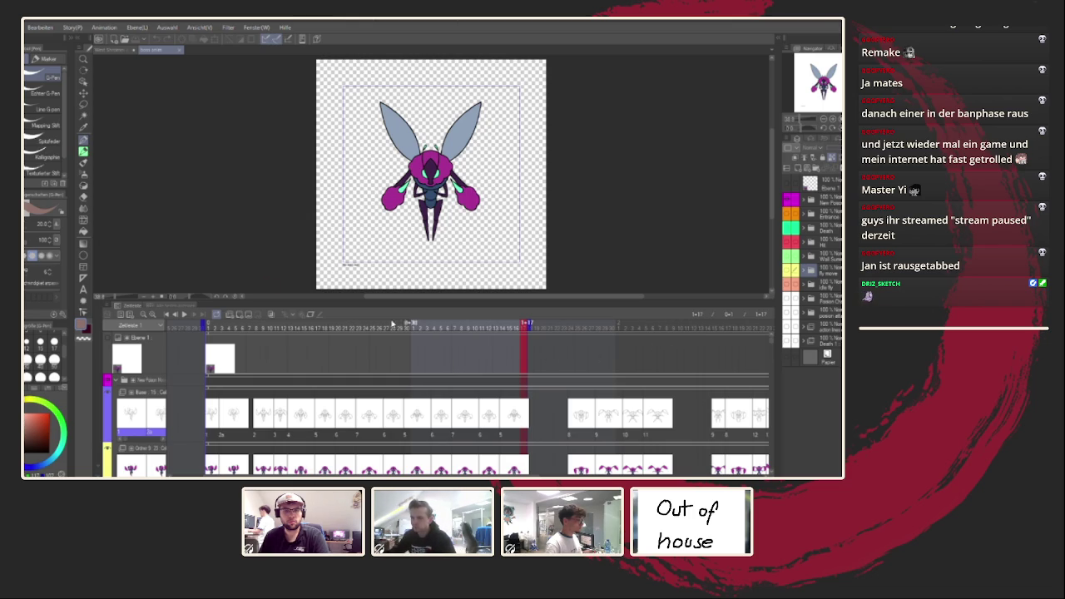
left_click(181, 50)
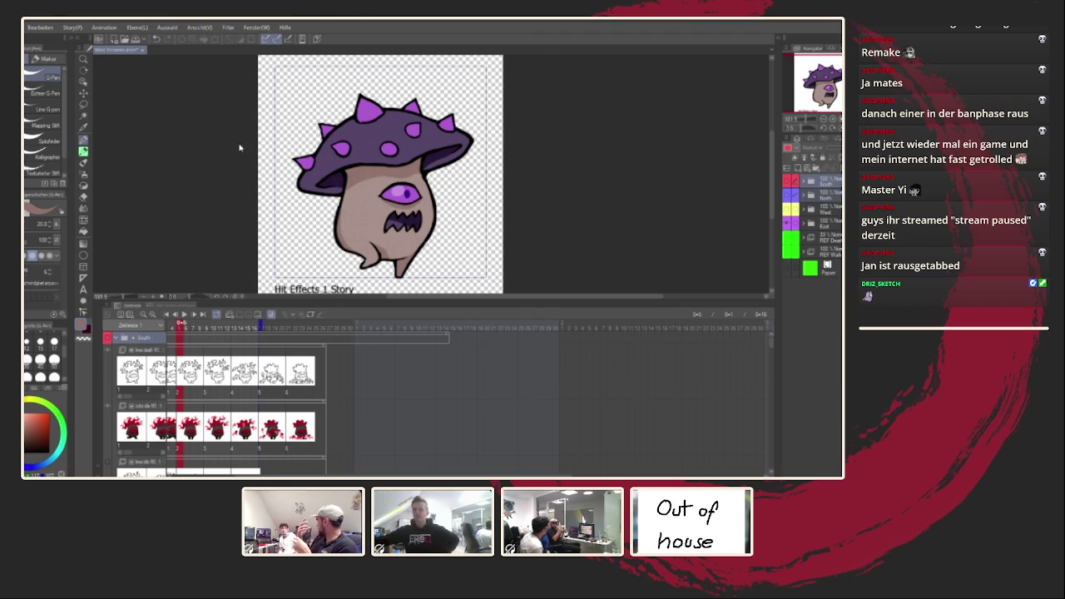
key("ctrl+Tab")
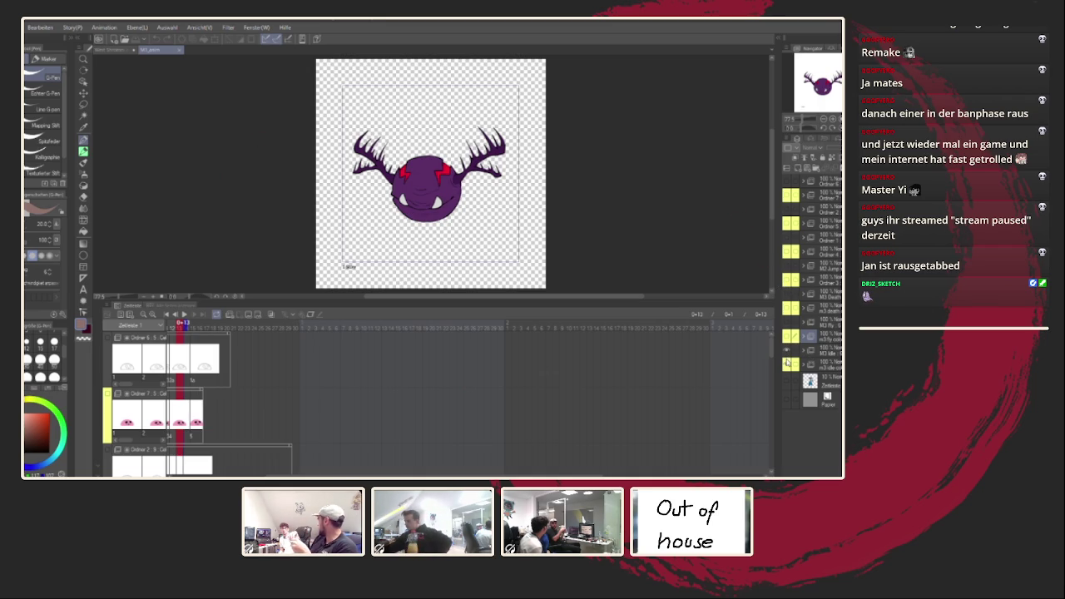
left_click(787, 364)
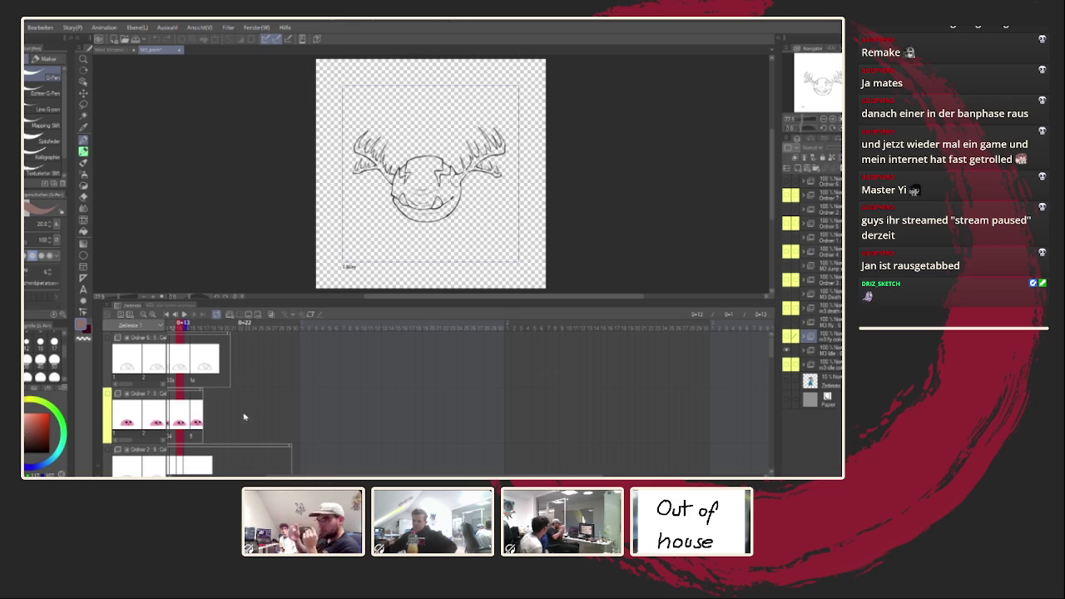
scroll(238, 475, "up", 2)
scroll(239, 475, "left", 2)
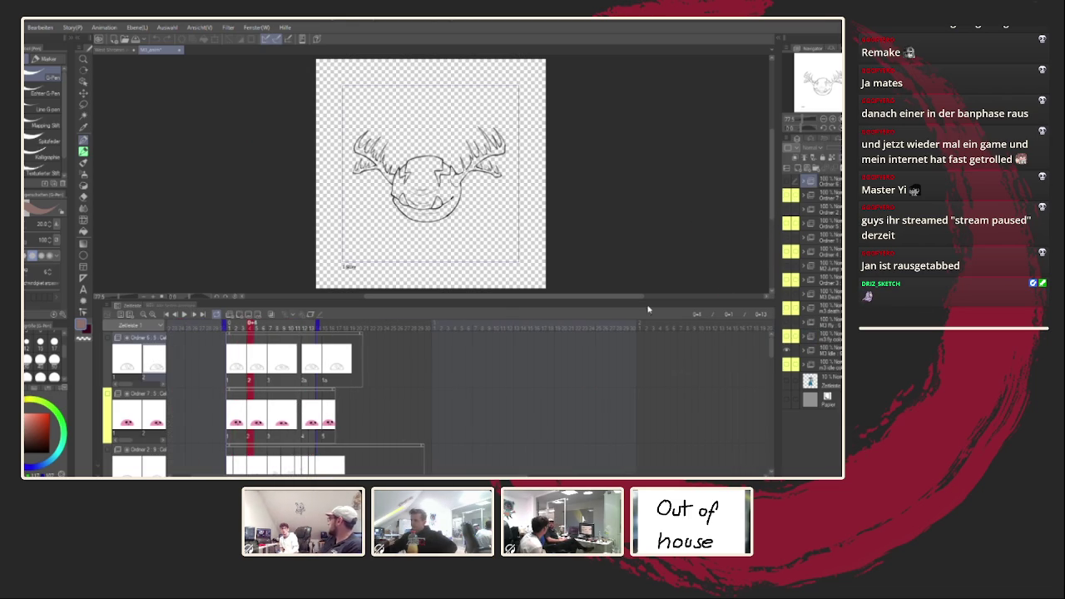
left_click(786, 193)
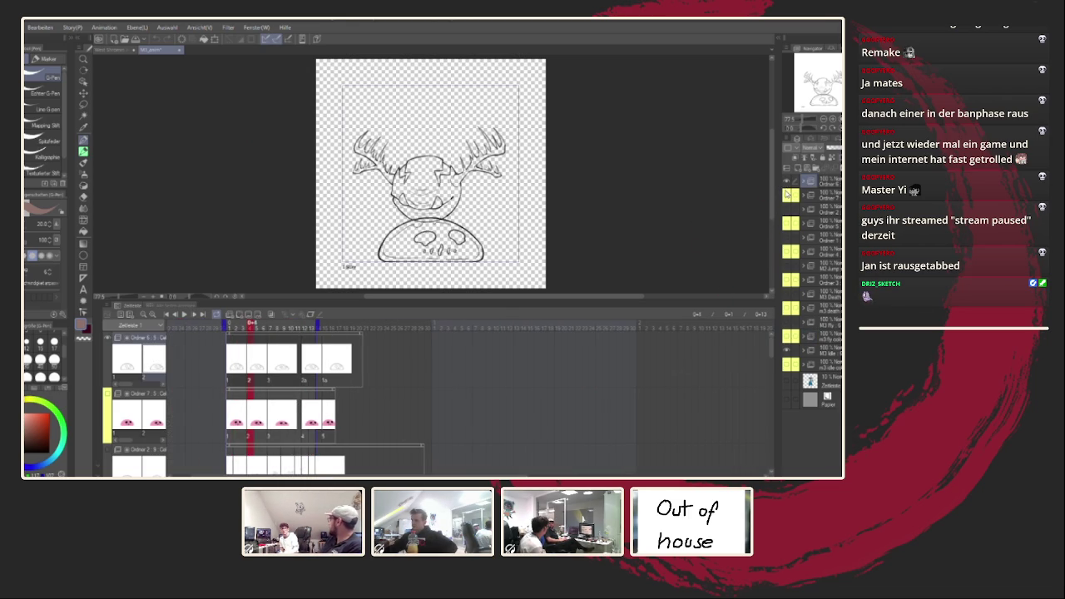
left_click(185, 315)
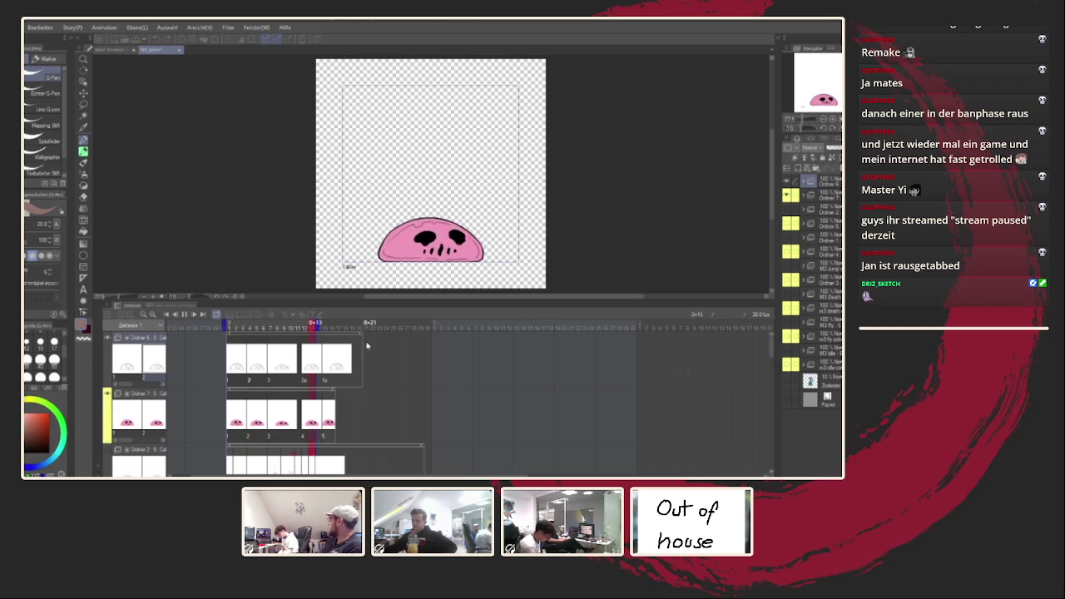
left_click(277, 326)
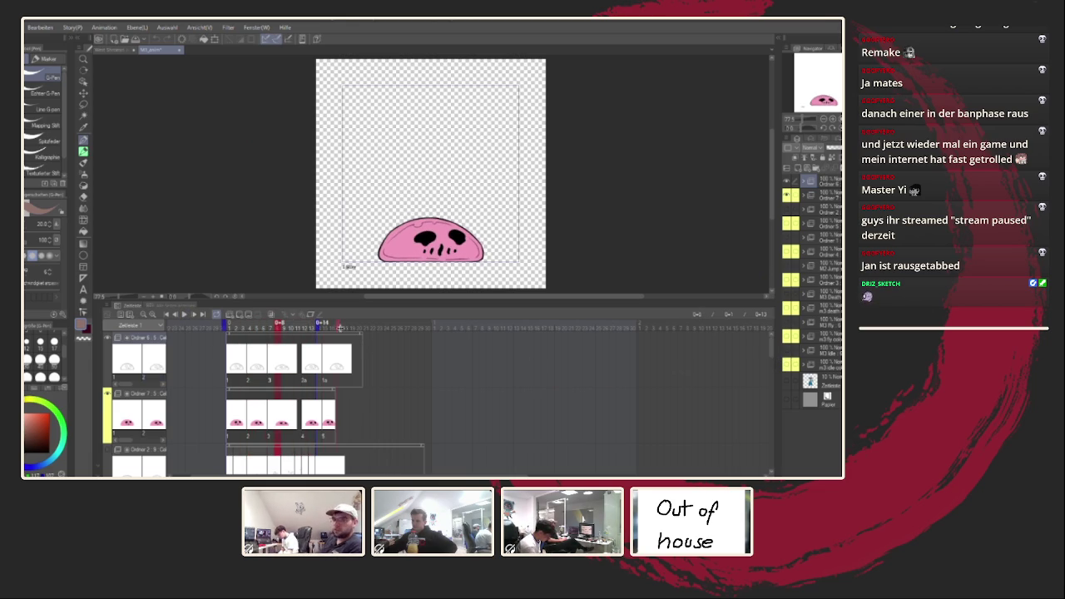
left_click(183, 315)
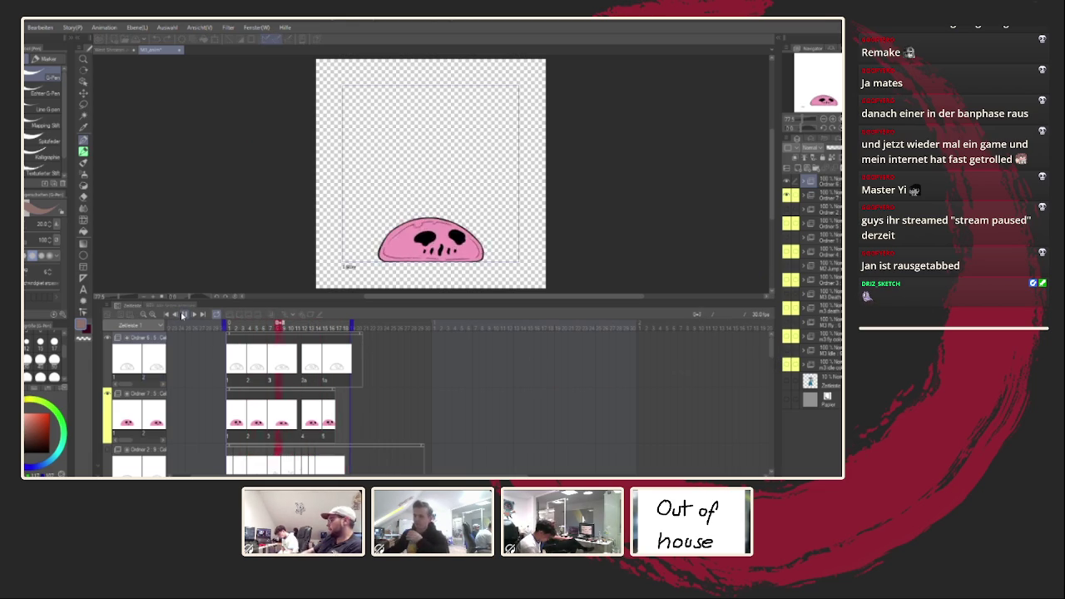
left_click(334, 327)
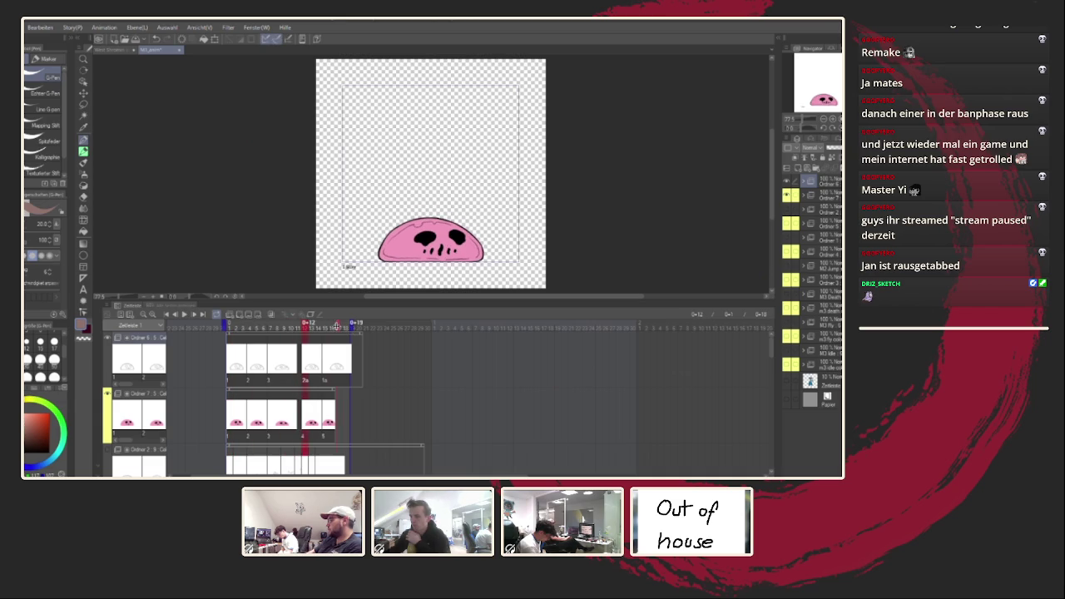
left_click(184, 314)
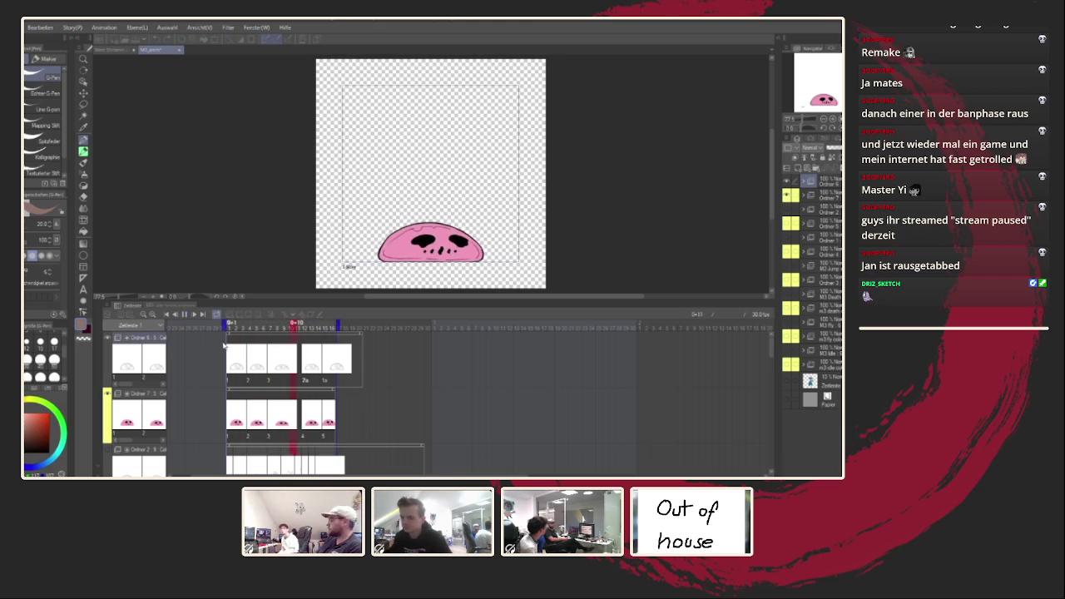
left_click(184, 313)
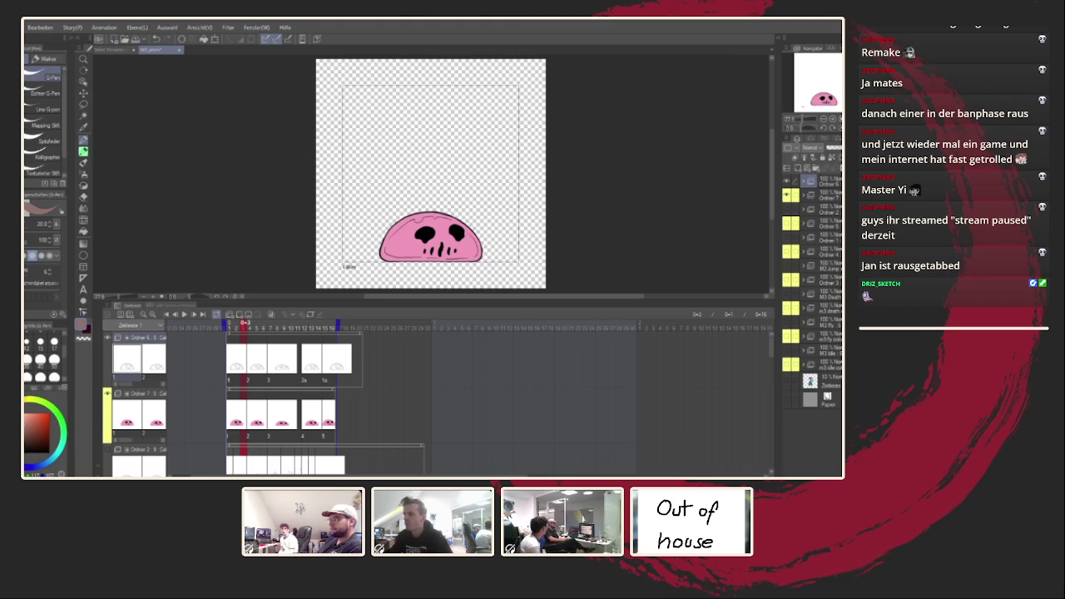
left_click(113, 49)
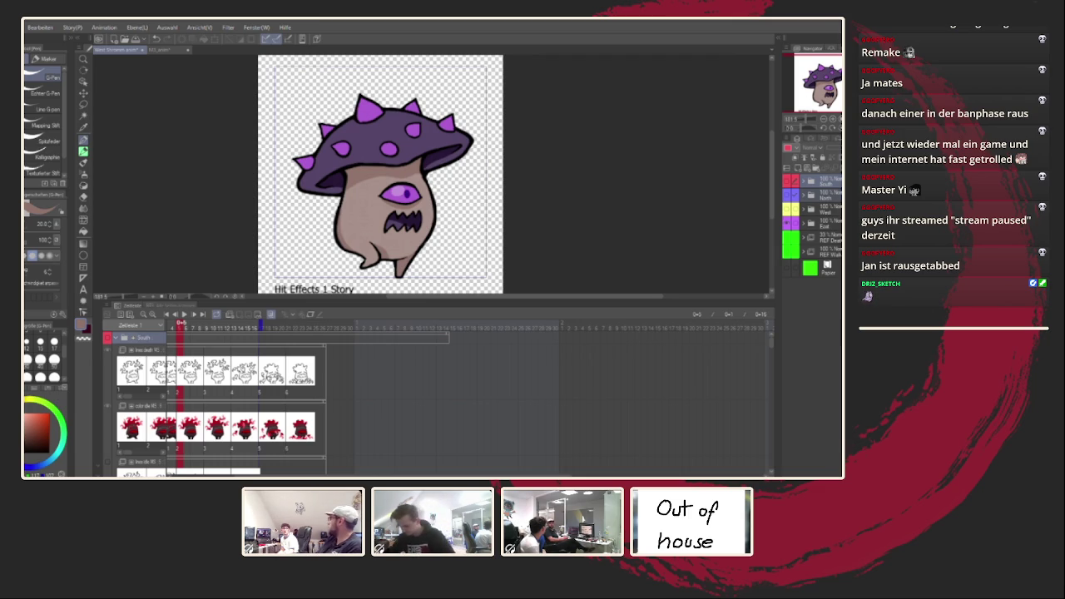
Collapse the South folder's cels in the timeline
left_click(164, 351)
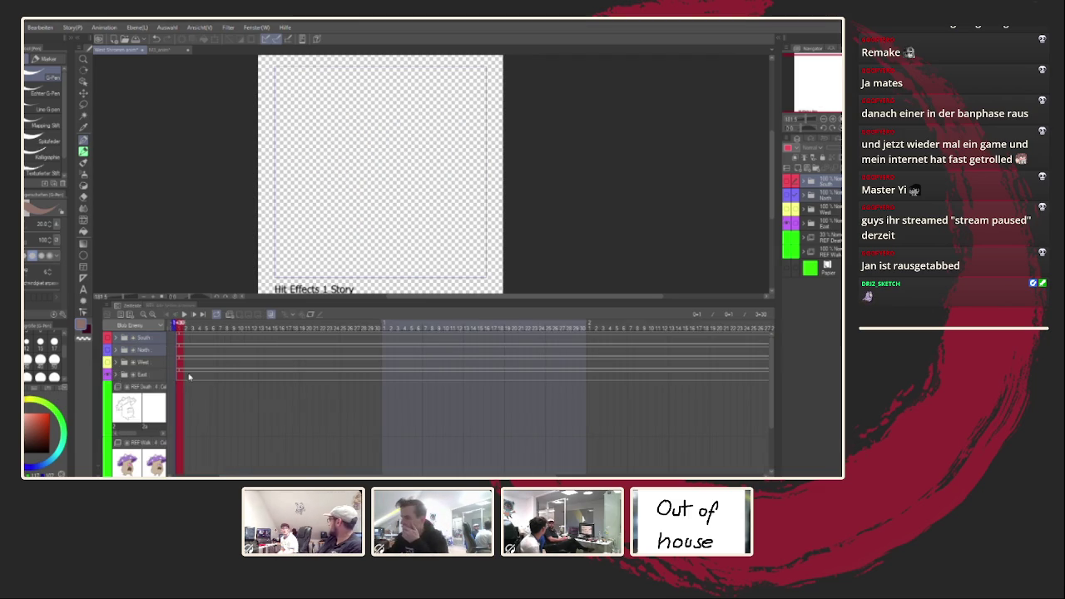
scroll(138, 399, "down", 2)
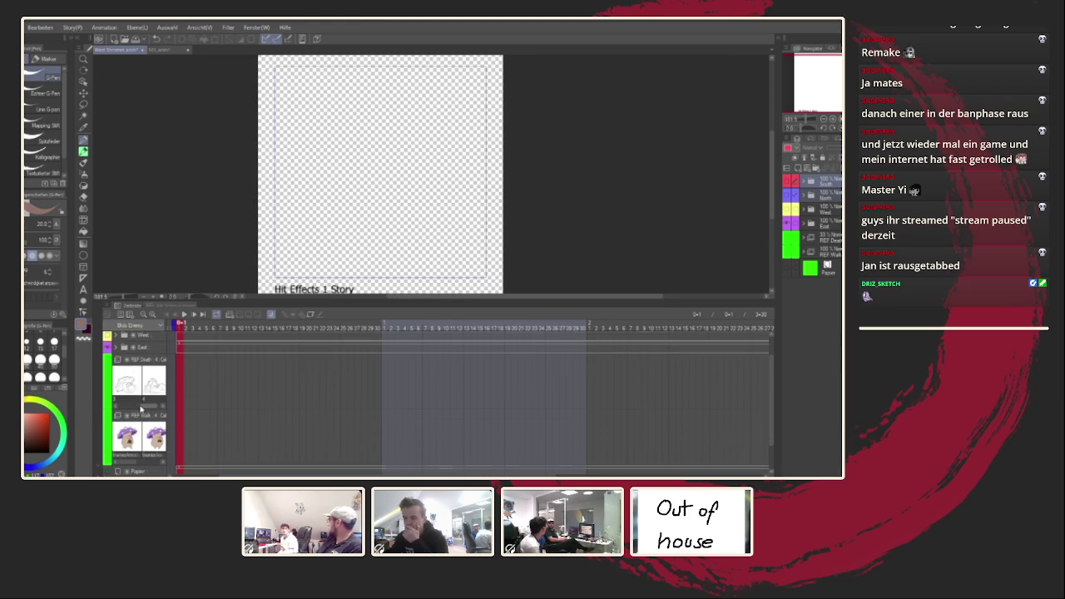
scroll(139, 408, "up", 2)
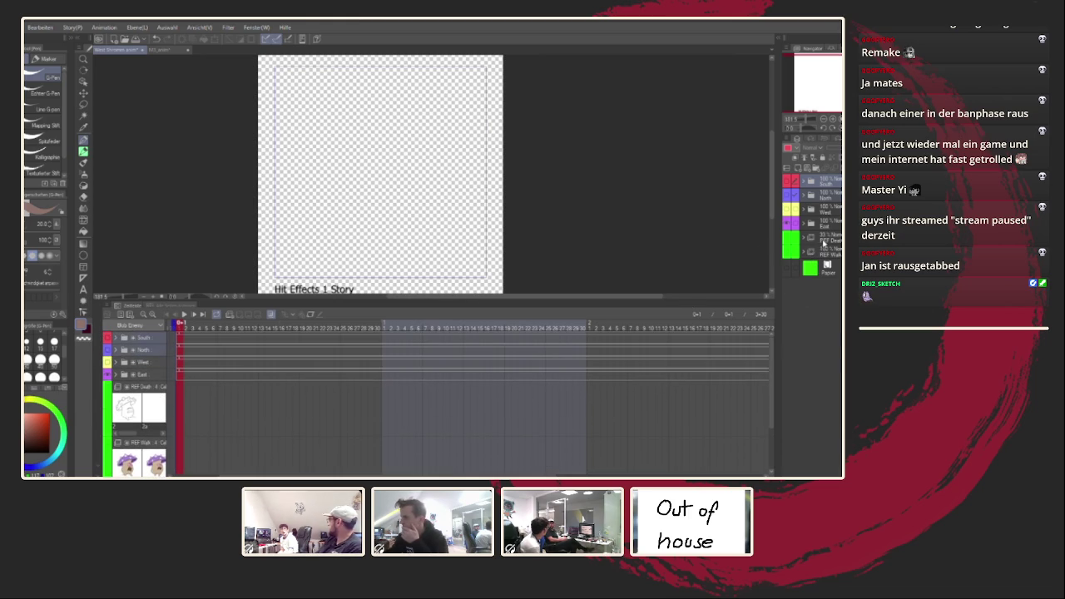
Create a folder named REF holding REF Death and REF Walk, collapsed in both panels
left_click(824, 241)
left_click(816, 169)
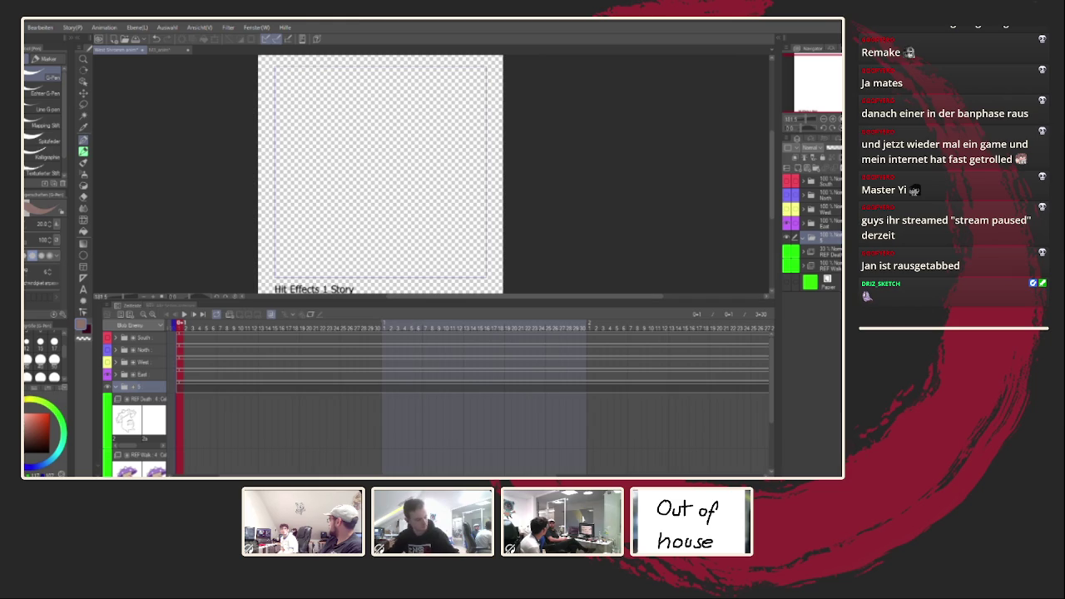
type("REF")
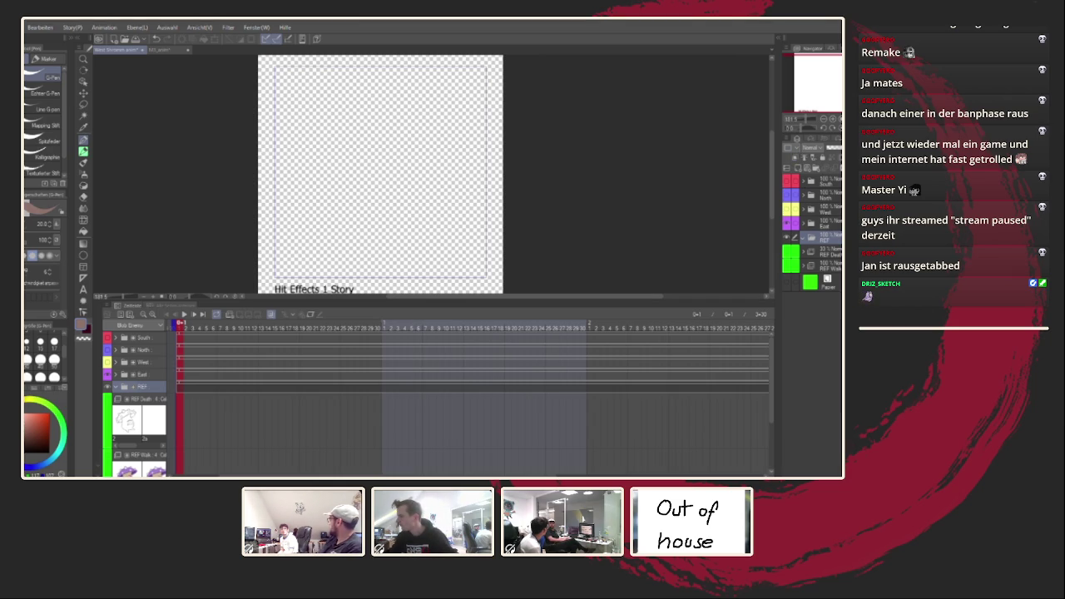
left_click_drag(830, 253, 831, 242)
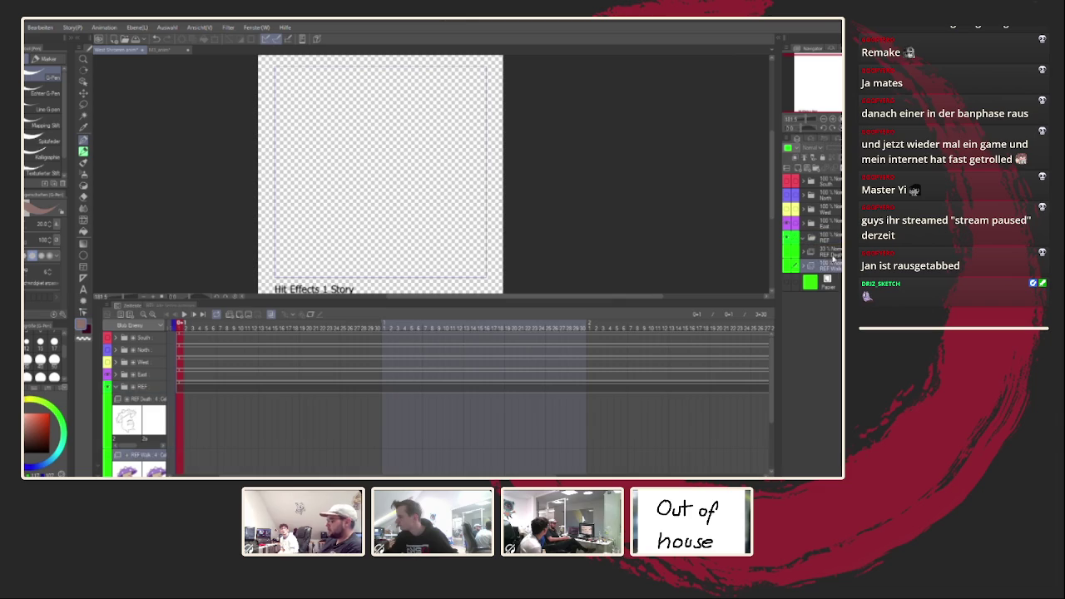
left_click(804, 240)
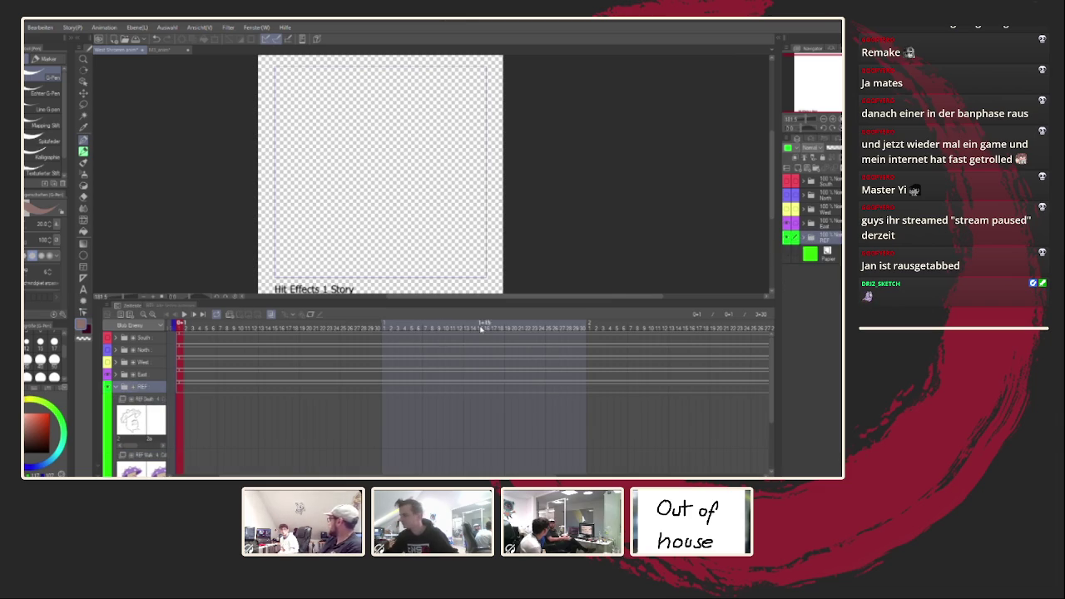
left_click(117, 389)
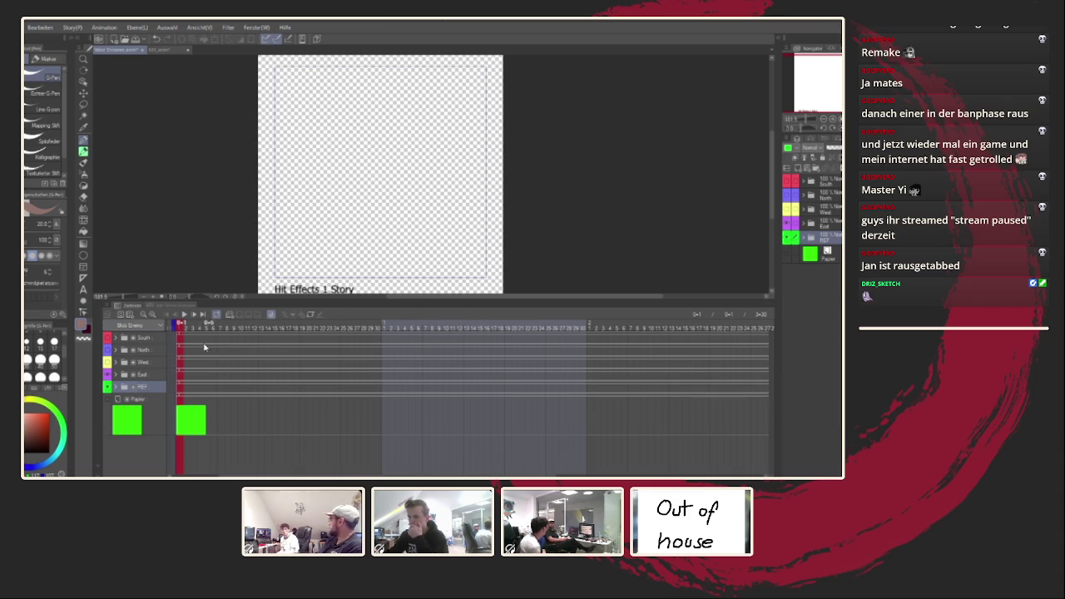
left_click(131, 338)
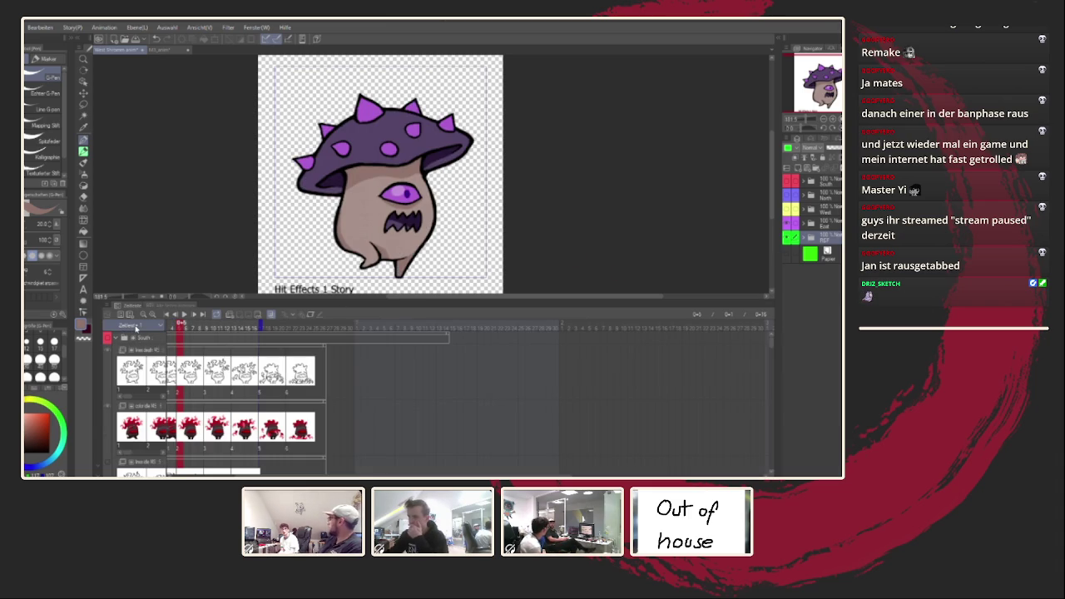
Collapse the South and Streams folders, then create a new Blob folder above Streams
left_click(130, 338)
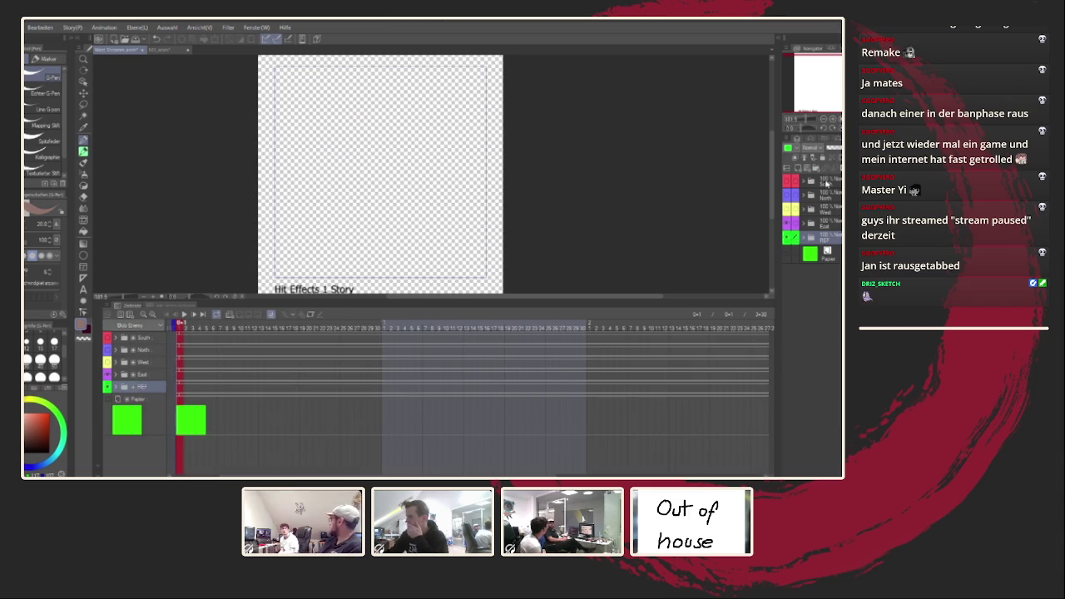
left_click(827, 182)
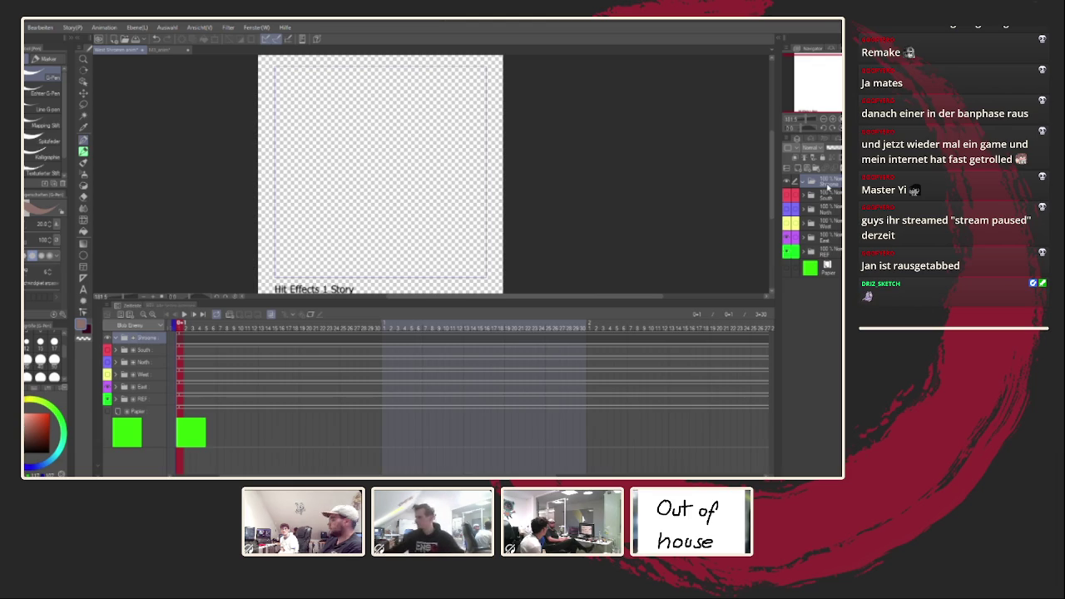
left_click(824, 251)
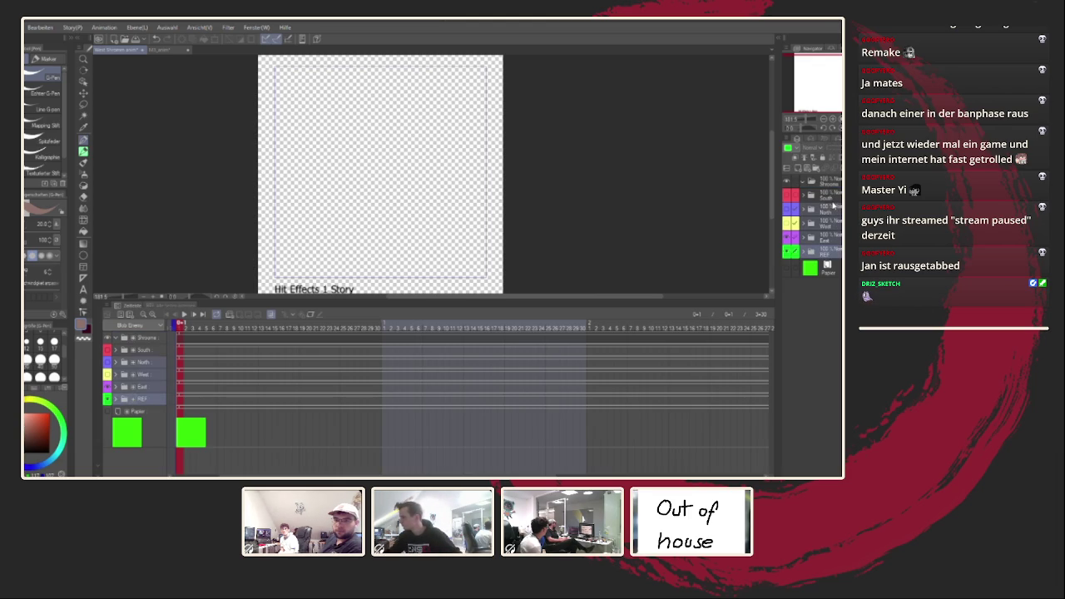
left_click(828, 188)
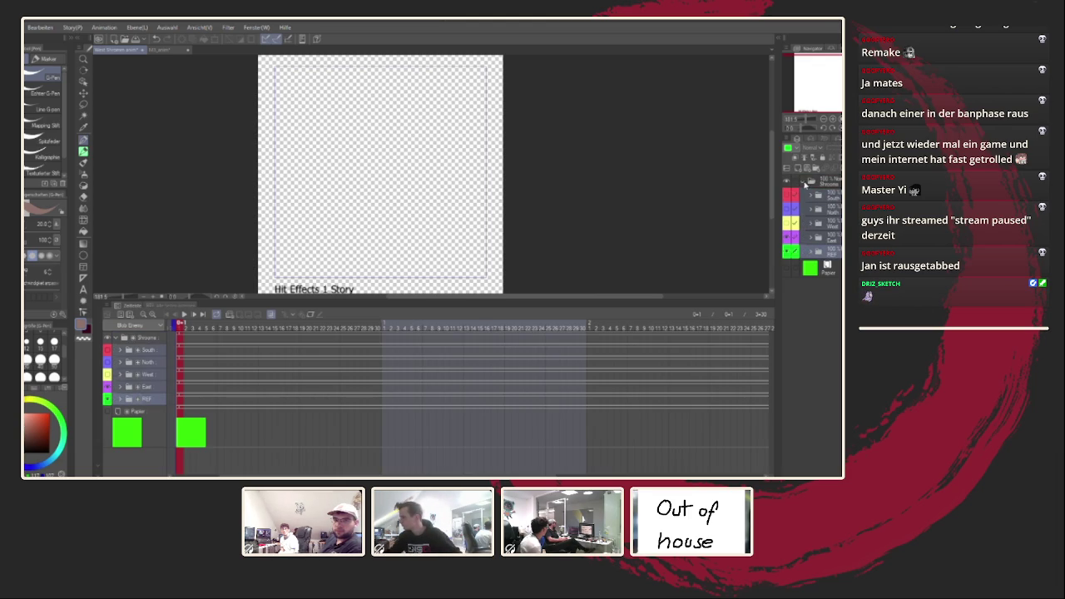
left_click(804, 183)
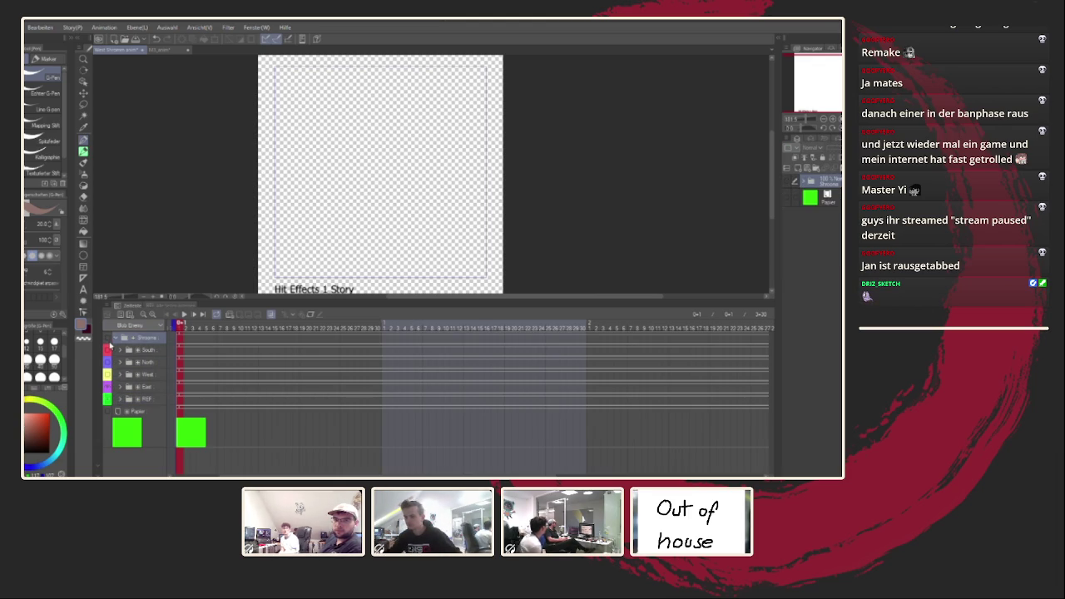
left_click(117, 338)
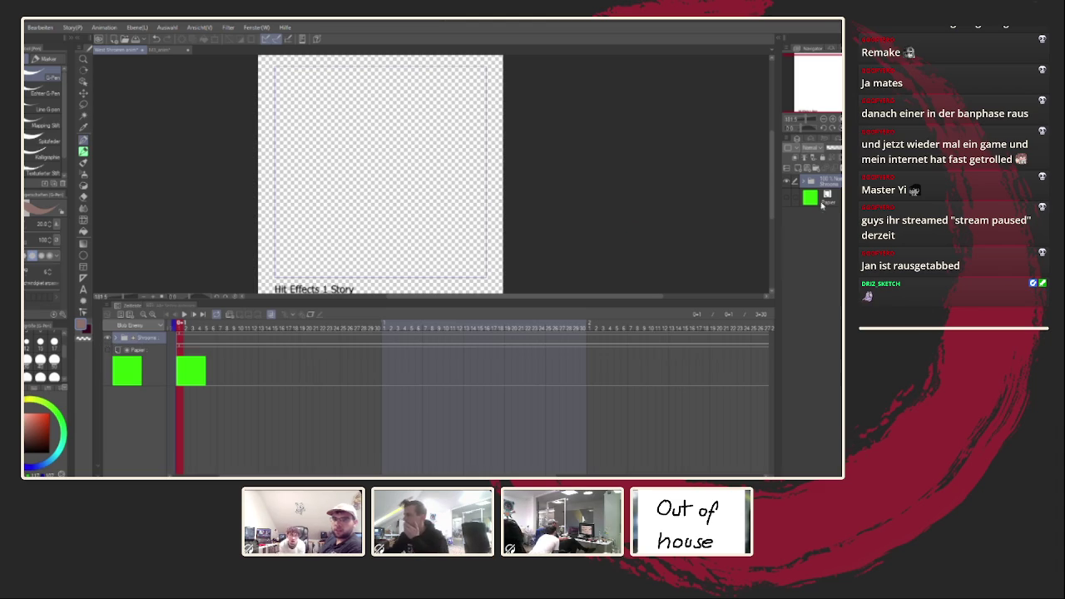
key("ctrl+g")
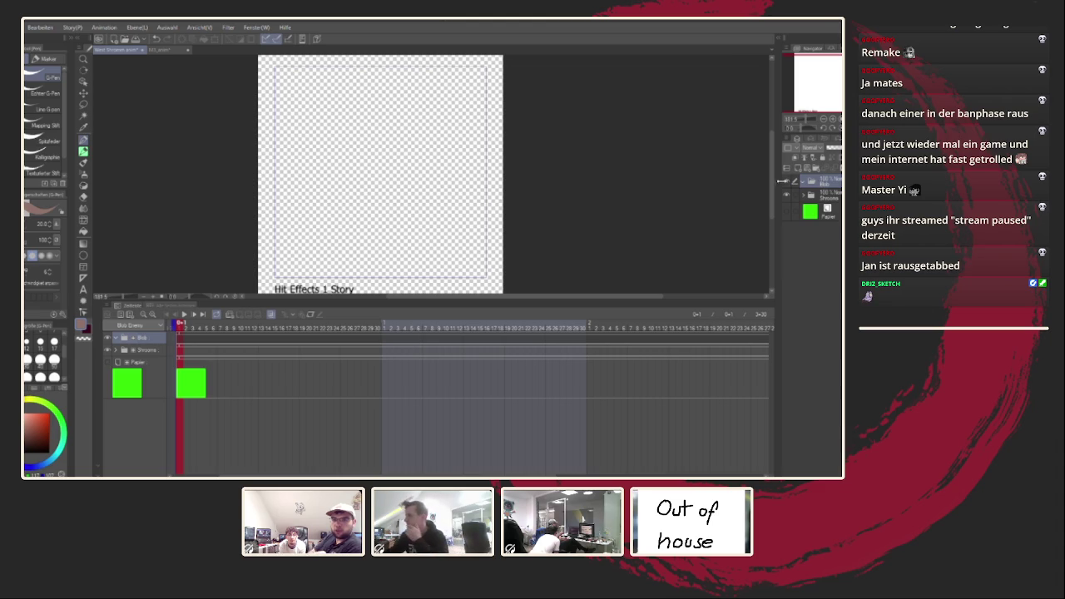
left_click(231, 316)
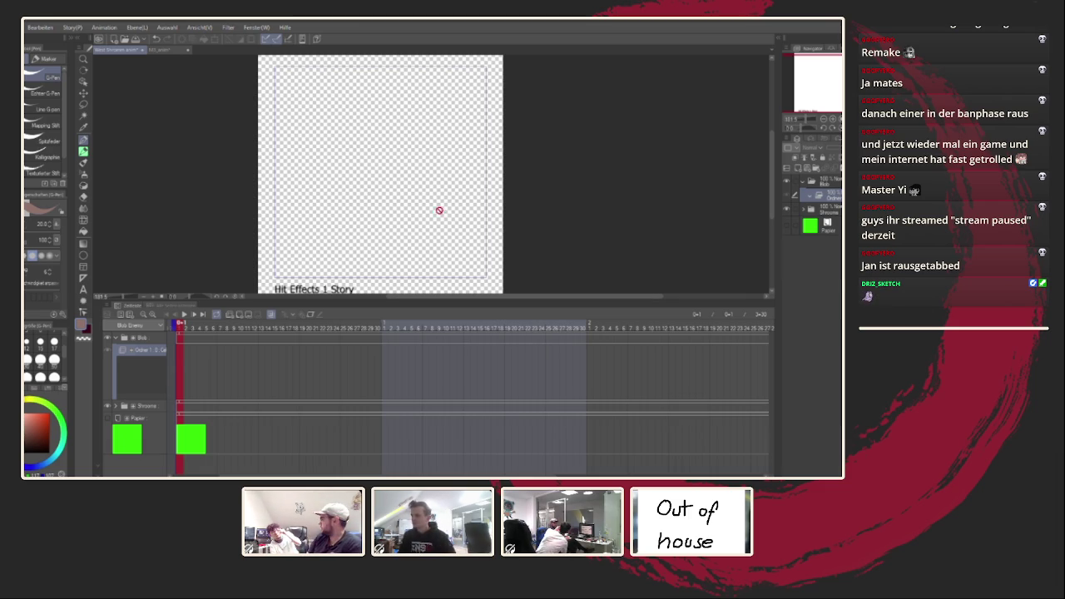
Shift the canvas view slightly to the right
left_click_drag(467, 216, 507, 224)
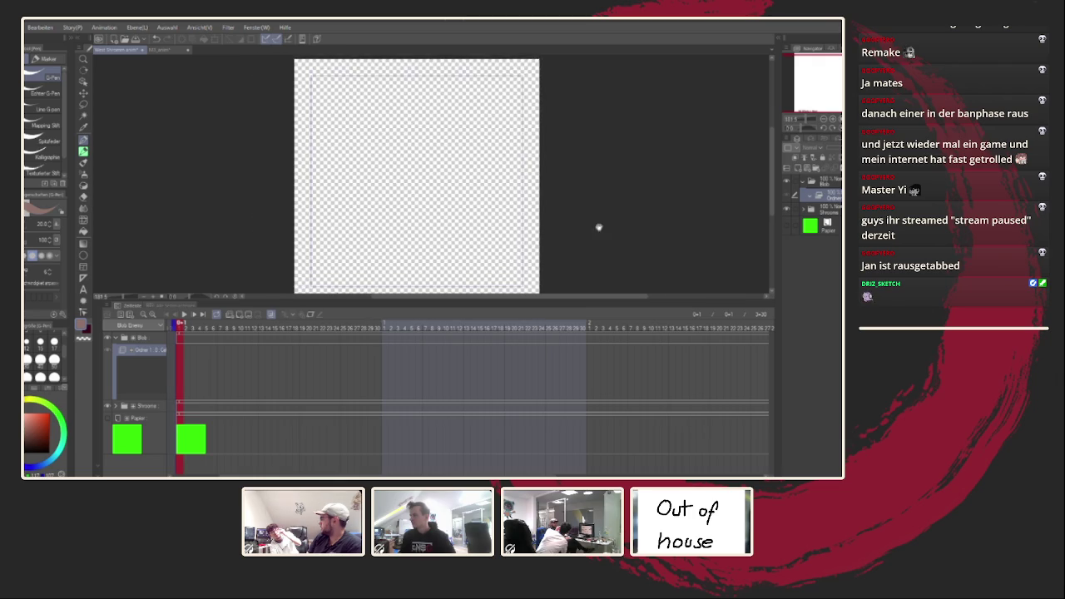
Create a blank cel at frame 1 of the blob's animation folder
left_click(239, 315)
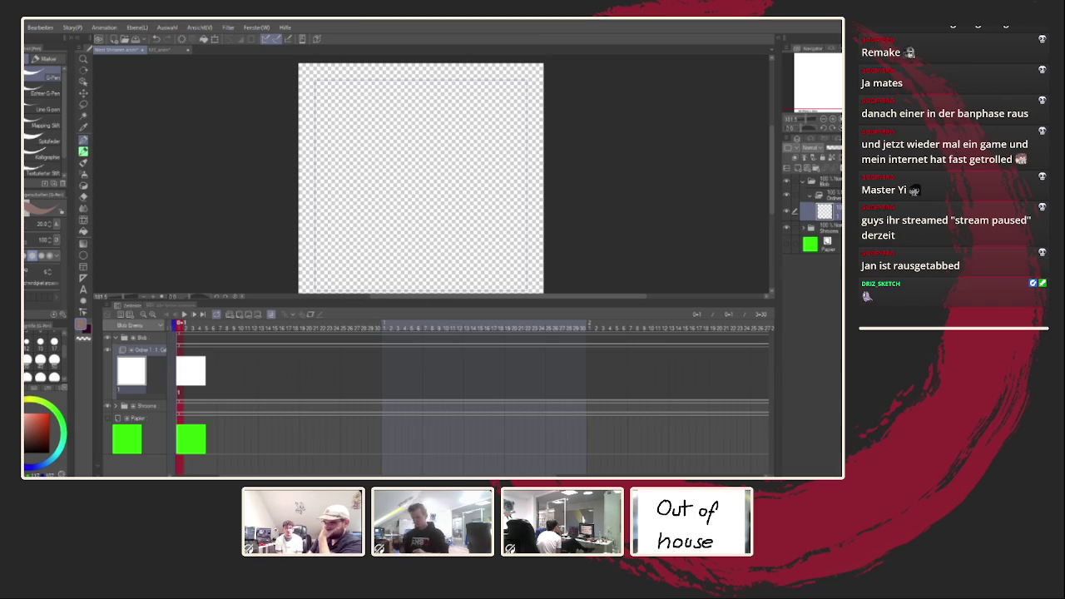
Sketch the blob's dome arc in black after undoing several trial strokes
left_click_drag(428, 191, 500, 227)
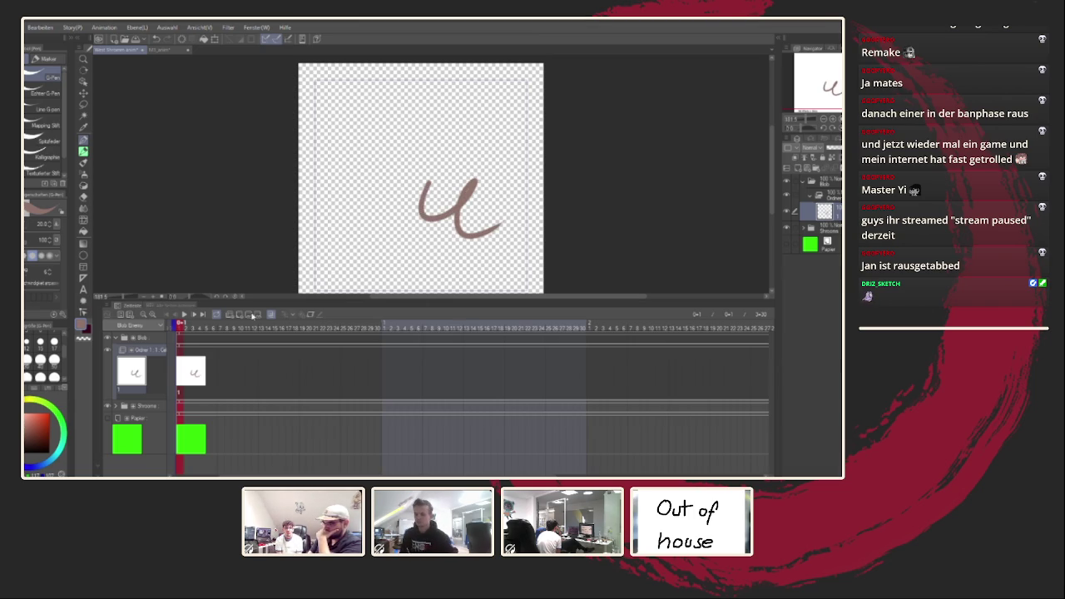
key("ctrl+z")
key("x")
mouse_move(388, 216)
left_mouse_down()
mouse_move(453, 192)
mouse_move(509, 189)
left_mouse_up()
key("ctrl+z")
key("ctrl+z")
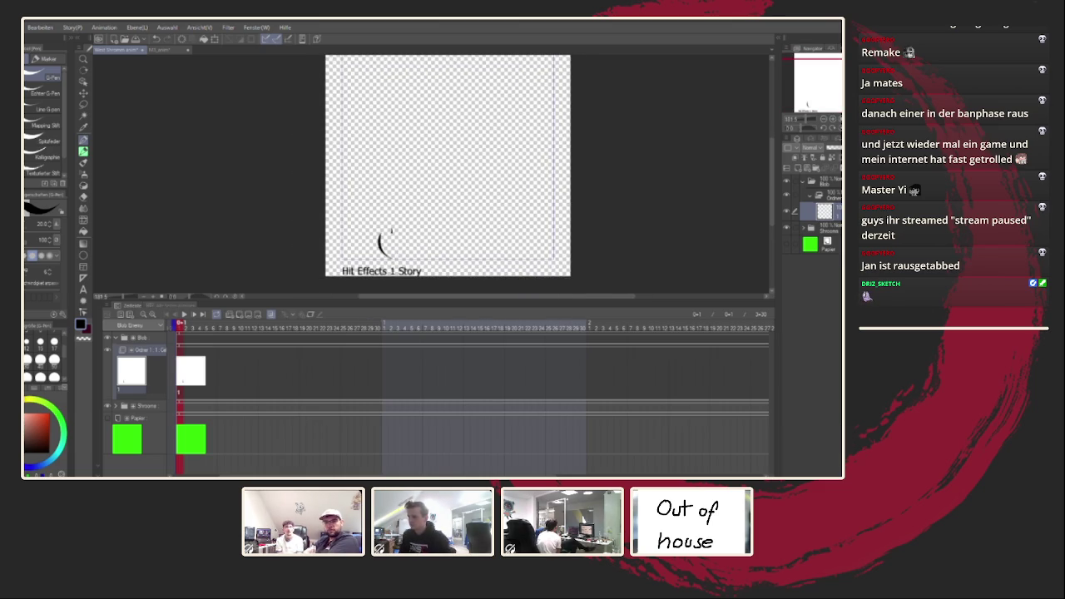
left_click_drag(385, 253, 384, 203)
key("ctrl+z")
mouse_move(381, 250)
left_mouse_down()
mouse_move(396, 176)
mouse_move(424, 170)
left_mouse_up()
key("ctrl+z")
mouse_move(375, 206)
left_mouse_down()
mouse_move(454, 165)
mouse_move(515, 236)
left_mouse_up()
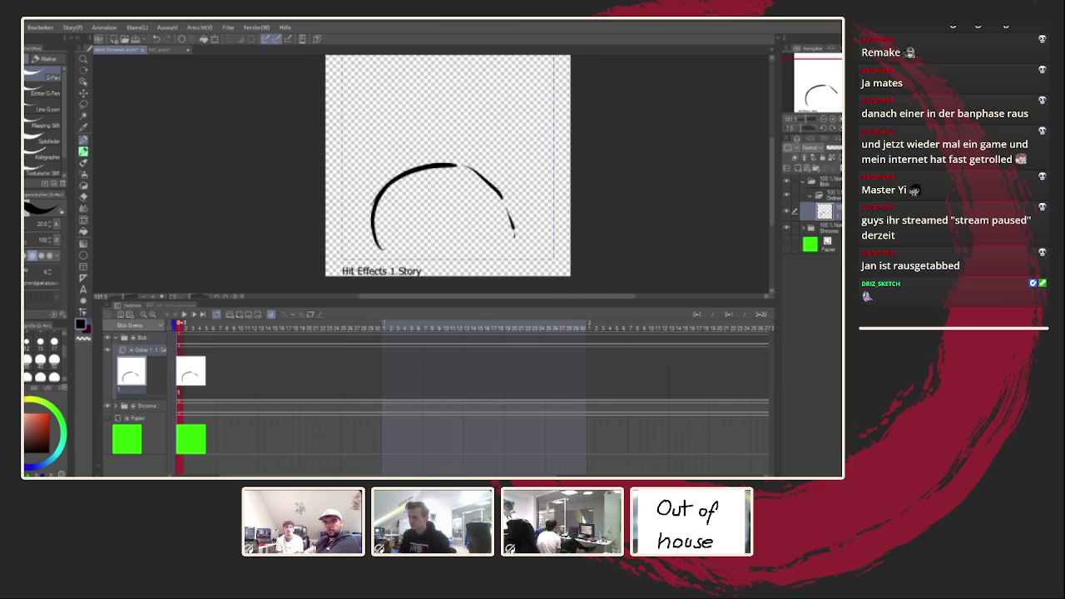
left_click_drag(379, 248, 382, 198)
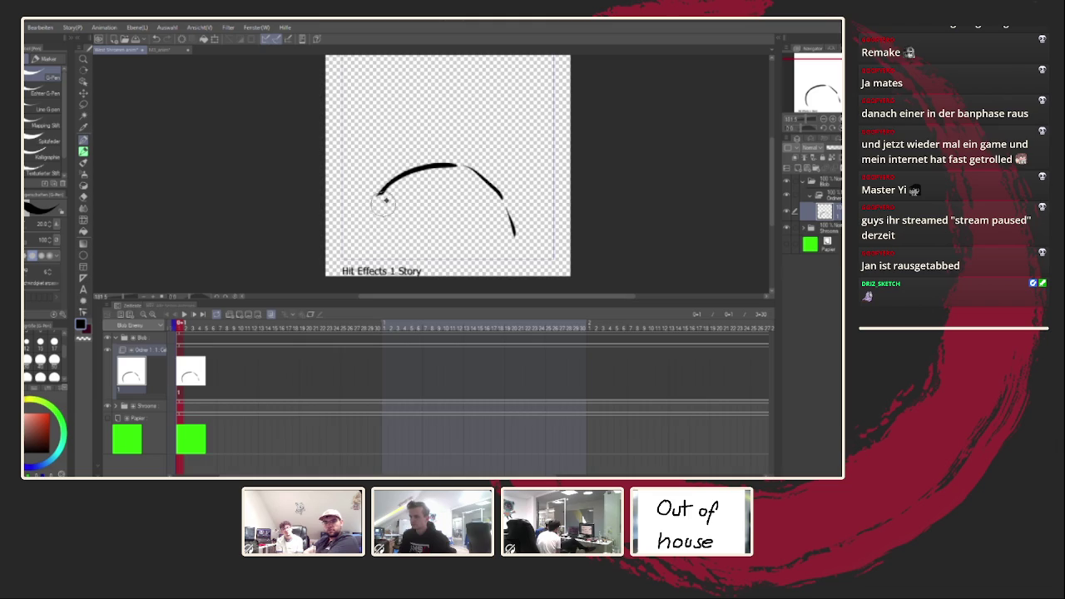
Show the green Papier background layer and return to the blob's cel
left_click(810, 247)
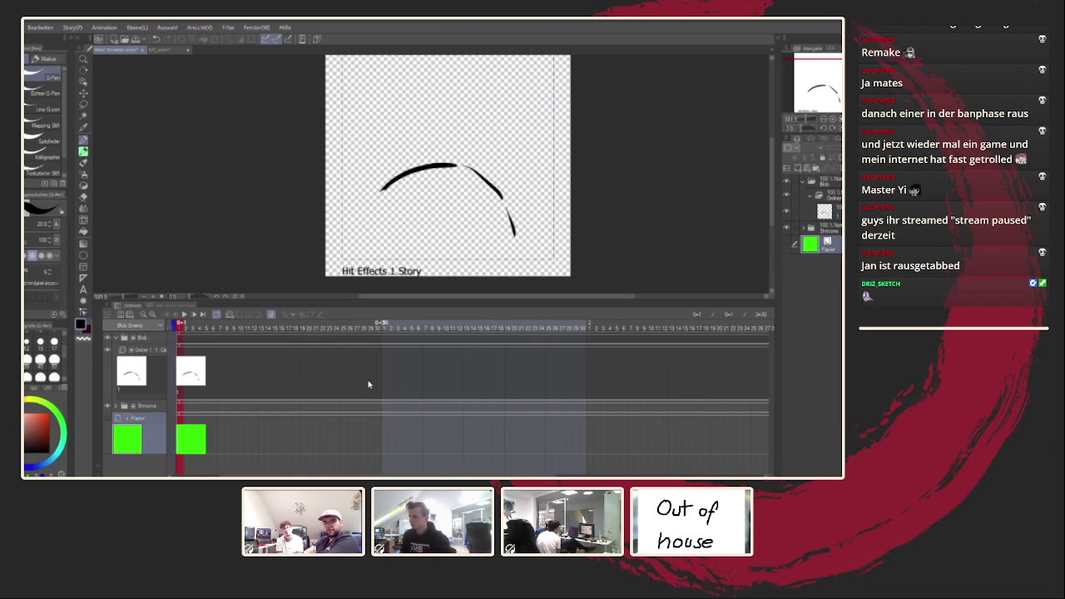
left_click(786, 246)
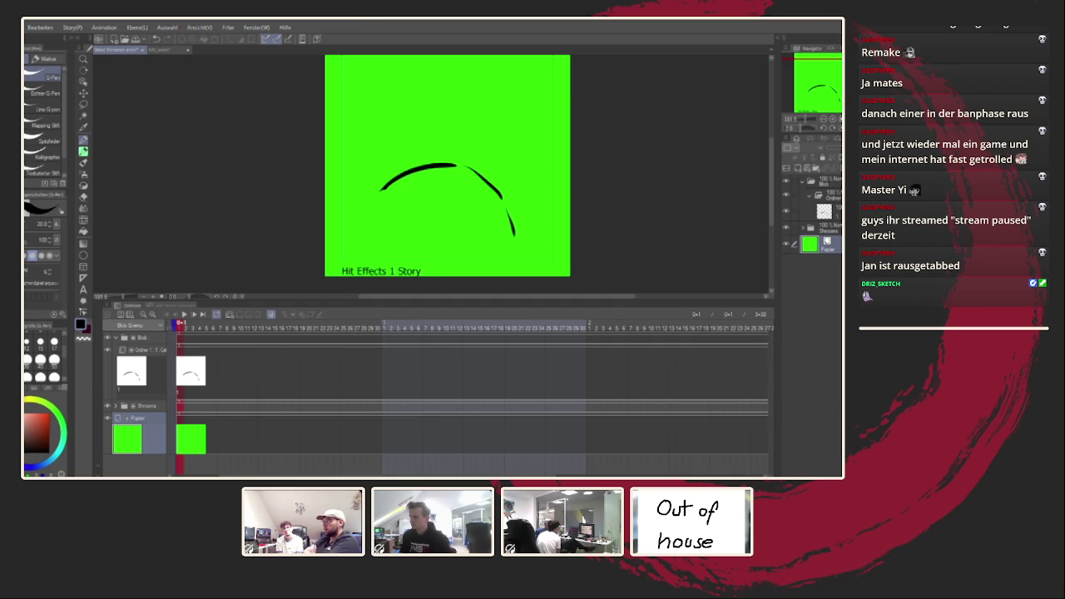
left_click_drag(480, 302, 465, 379)
left_click(813, 215)
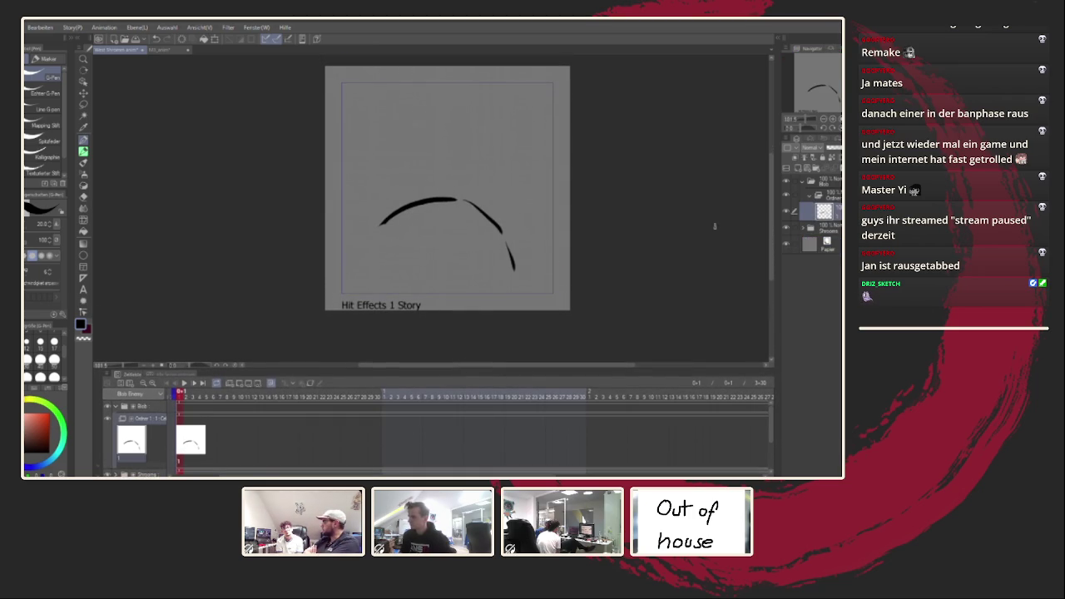
Close the dome with a flat base and shift the drawing slightly right
left_click_drag(364, 260, 380, 227)
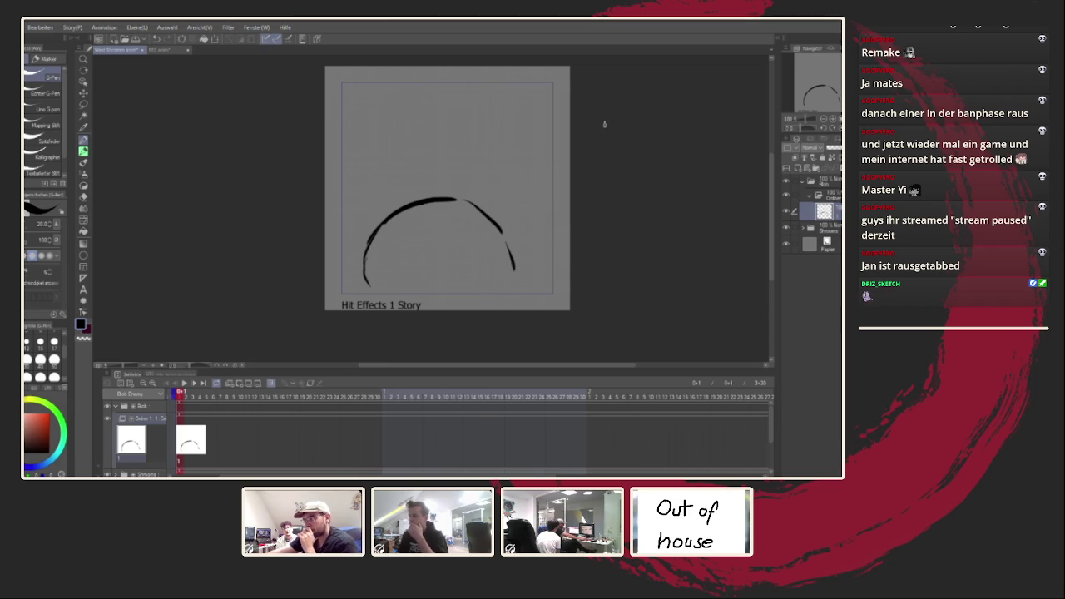
mouse_move(483, 166)
left_mouse_down()
mouse_move(531, 204)
mouse_move(541, 266)
left_mouse_up()
left_click_drag(442, 166, 474, 241)
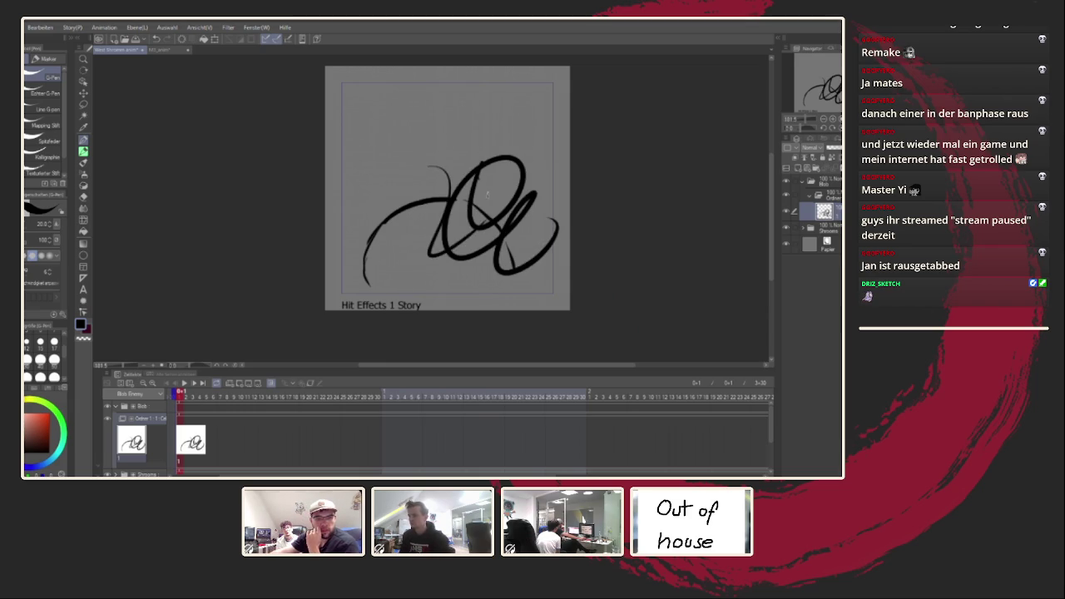
key("ctrl+z")
key("ctrl+z")
left_click_drag(368, 288, 446, 291)
key("ctrl+z")
left_click_drag(371, 290, 502, 293)
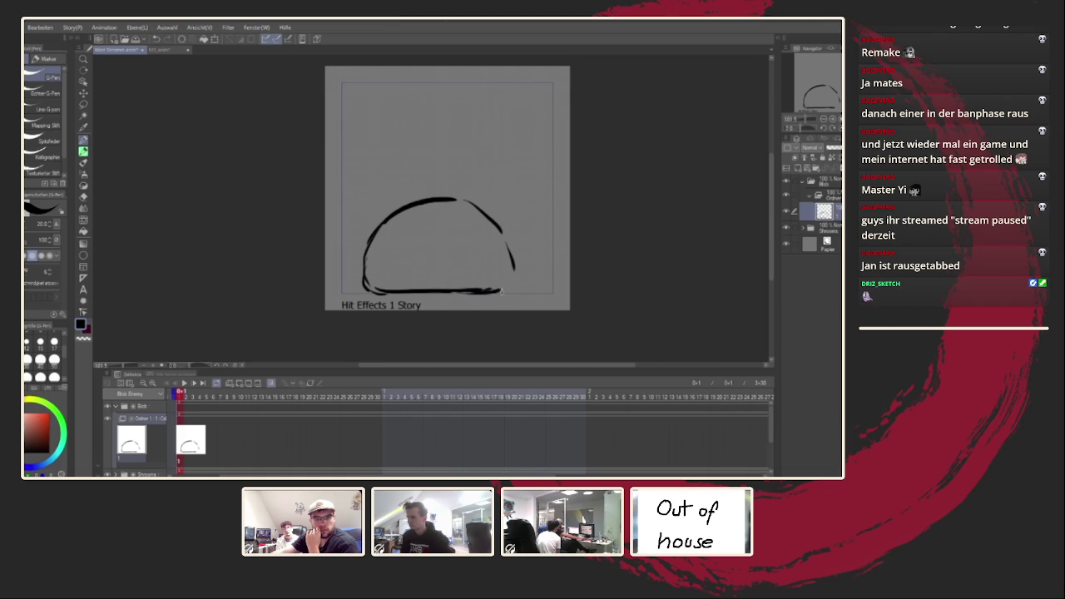
key("ctrl+z")
key("ctrl+t")
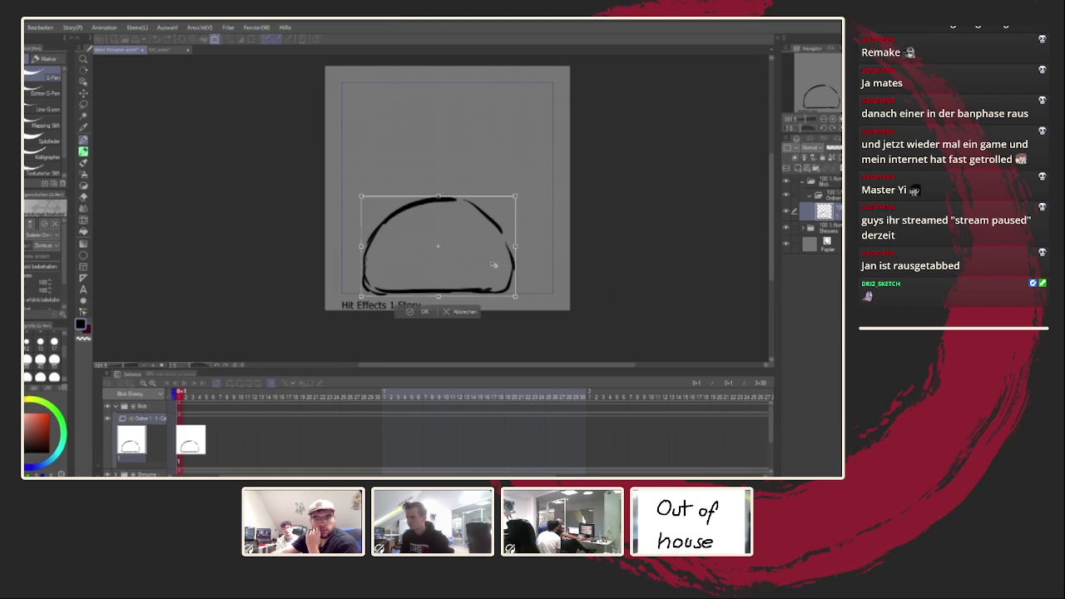
left_click_drag(452, 242, 467, 244)
key("Return")
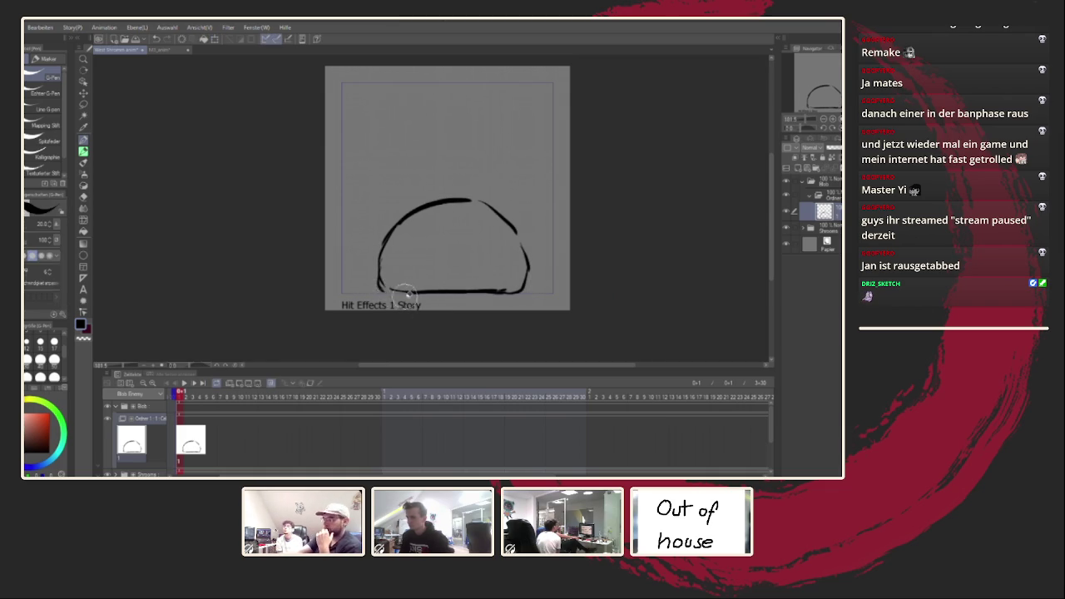
Thicken the dome's base, sides and upper-left curve using a mirrored view
left_click_drag(381, 284, 413, 287)
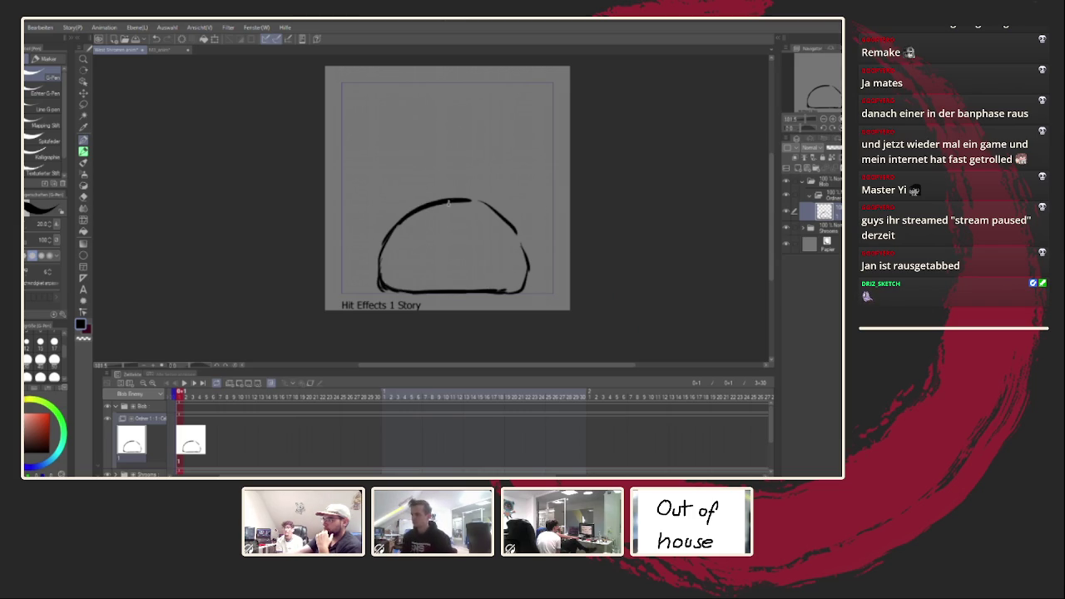
key("h")
left_click_drag(341, 254, 334, 279)
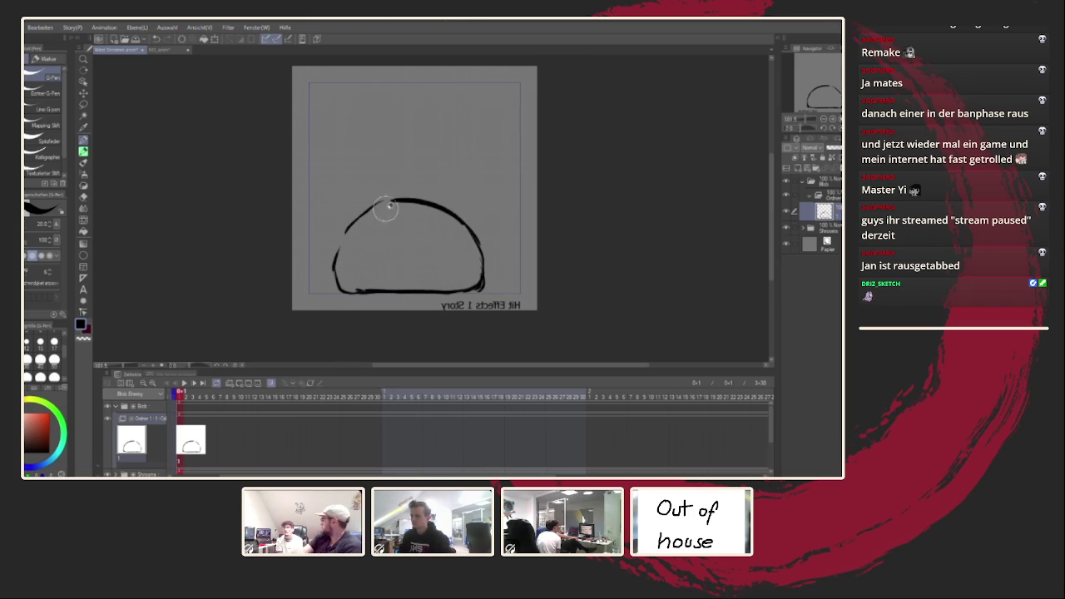
left_click_drag(360, 219, 391, 203)
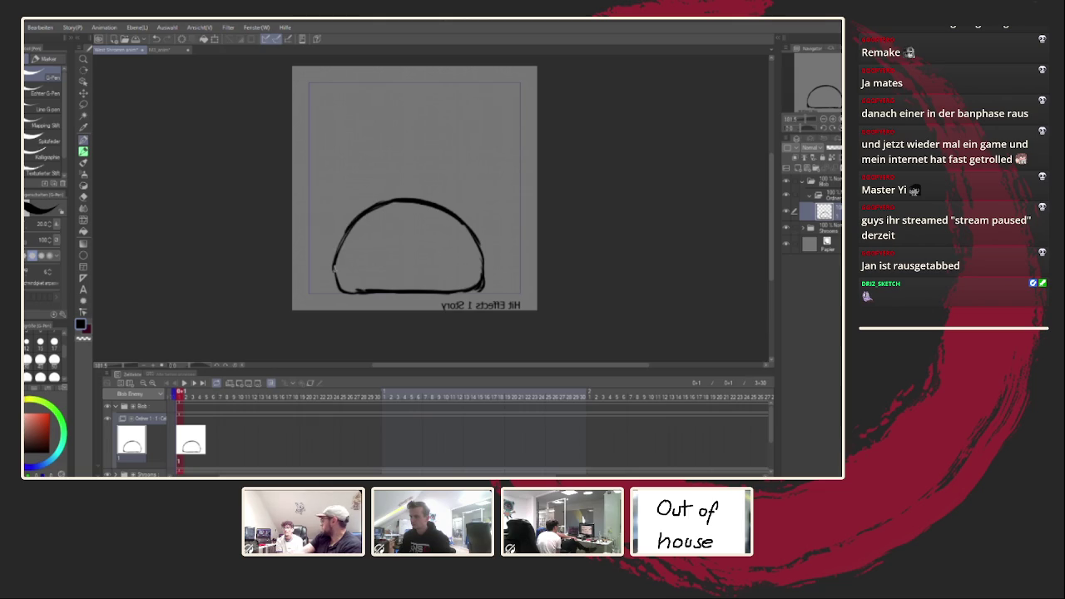
left_click_drag(347, 279, 480, 285)
left_click_drag(482, 246, 484, 276)
key("h")
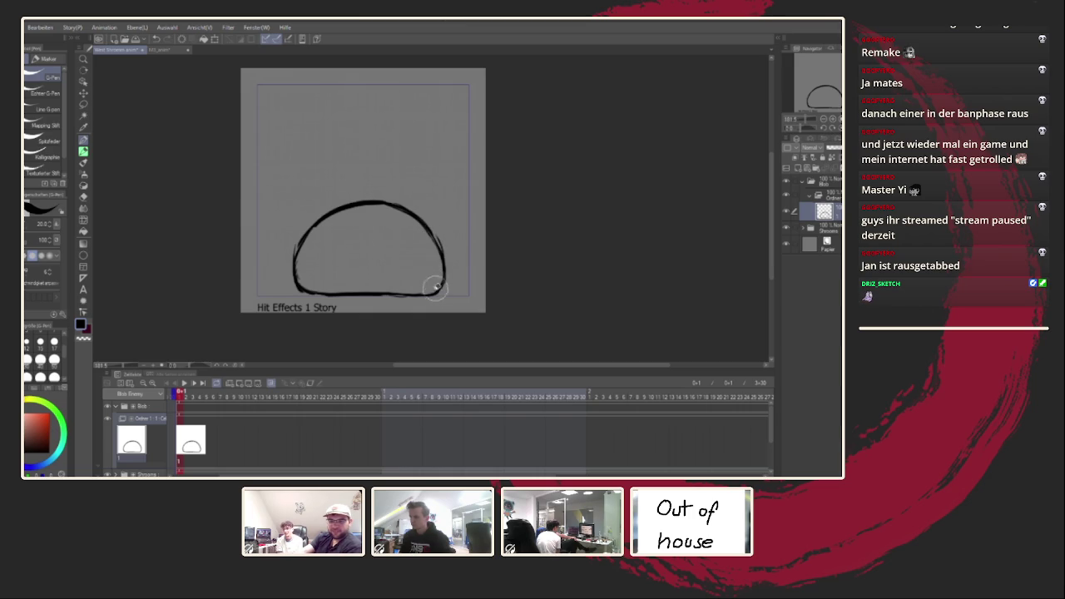
Remove the small mouth stroke and sketch trial swirl strokes inside the blob
left_click_drag(452, 295, 446, 293)
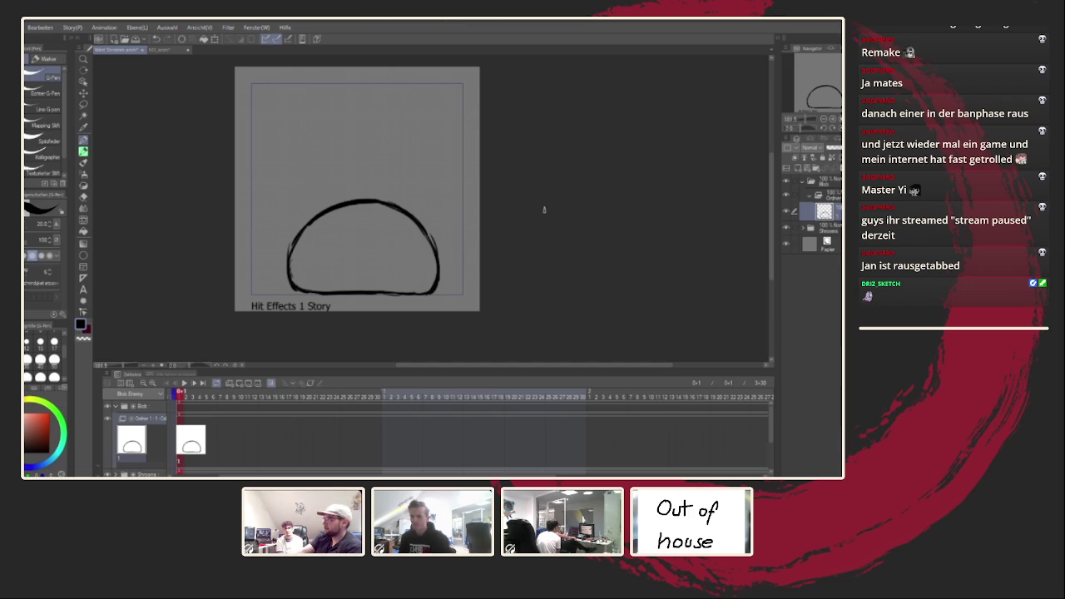
left_click_drag(523, 225, 534, 219)
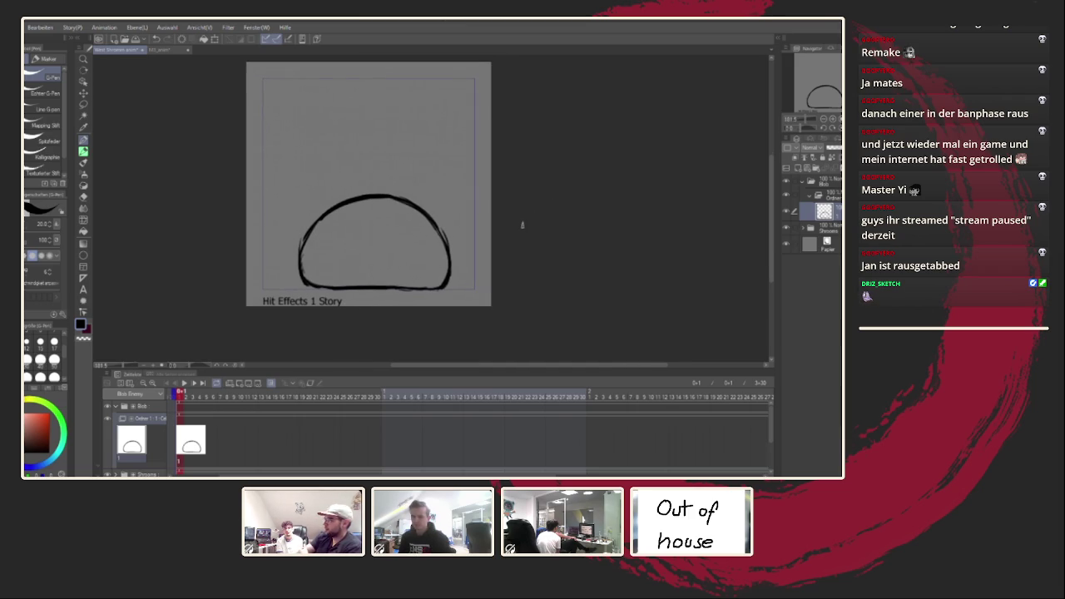
scroll(337, 247, "up", 1)
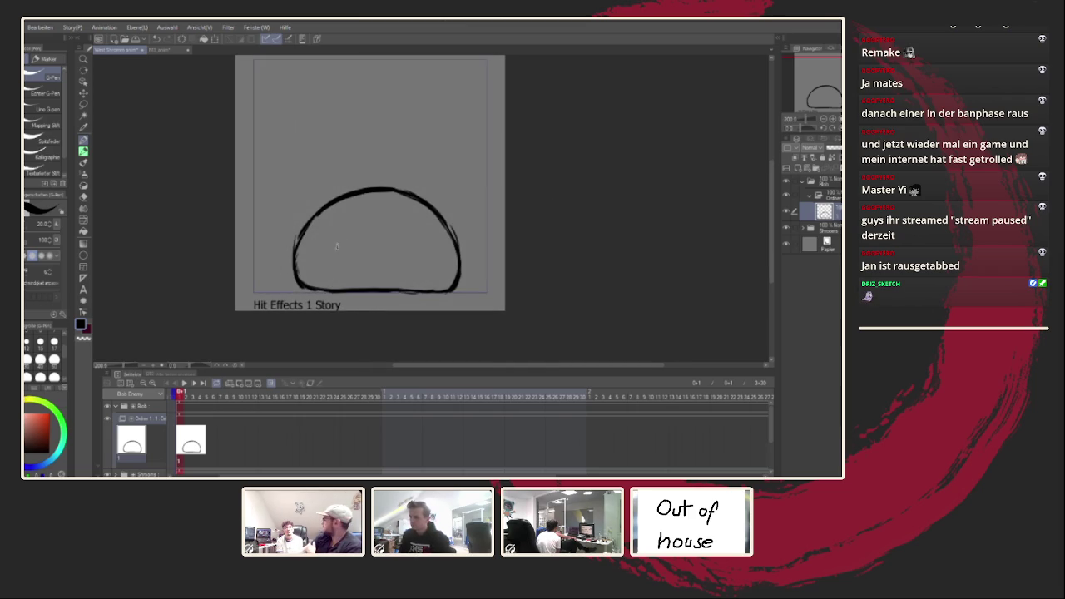
key("ctrl+z")
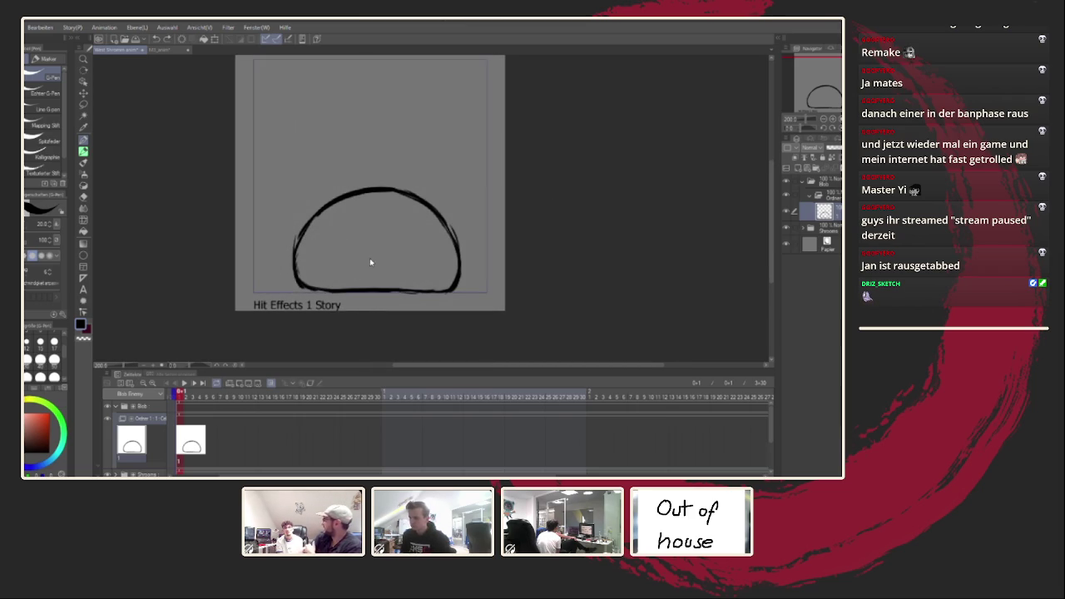
mouse_move(363, 240)
left_mouse_down()
mouse_move(450, 283)
mouse_move(499, 212)
left_mouse_up()
Try swirl and mouth strokes inside the blob, then clear them
left_click_drag(392, 283, 499, 125)
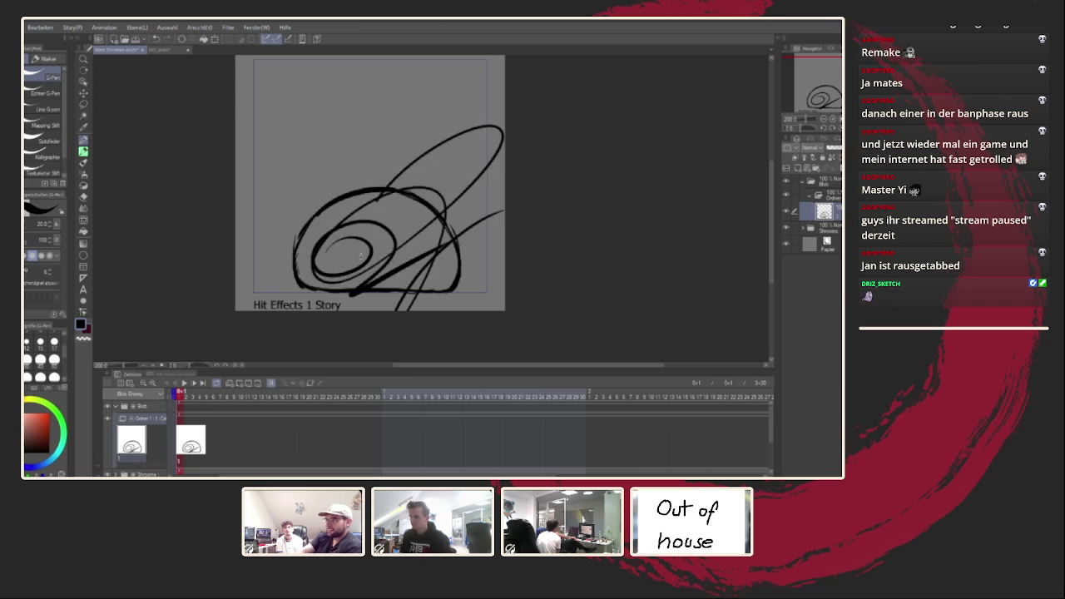
key("Delete")
scroll(439, 267, "up", 2)
left_click_drag(322, 268, 371, 256)
key("ctrl+z")
left_click_drag(296, 283, 359, 266)
left_click_drag(479, 273, 504, 292)
key("Delete")
Draw two oval eyes near the blob's bottom and begin scaling the blob up
mouse_move(370, 281)
left_mouse_down()
mouse_move(336, 294)
mouse_move(393, 270)
mouse_move(338, 292)
mouse_move(383, 290)
left_mouse_up()
mouse_move(482, 273)
left_mouse_down()
mouse_move(527, 288)
mouse_move(476, 266)
mouse_move(491, 291)
left_mouse_up()
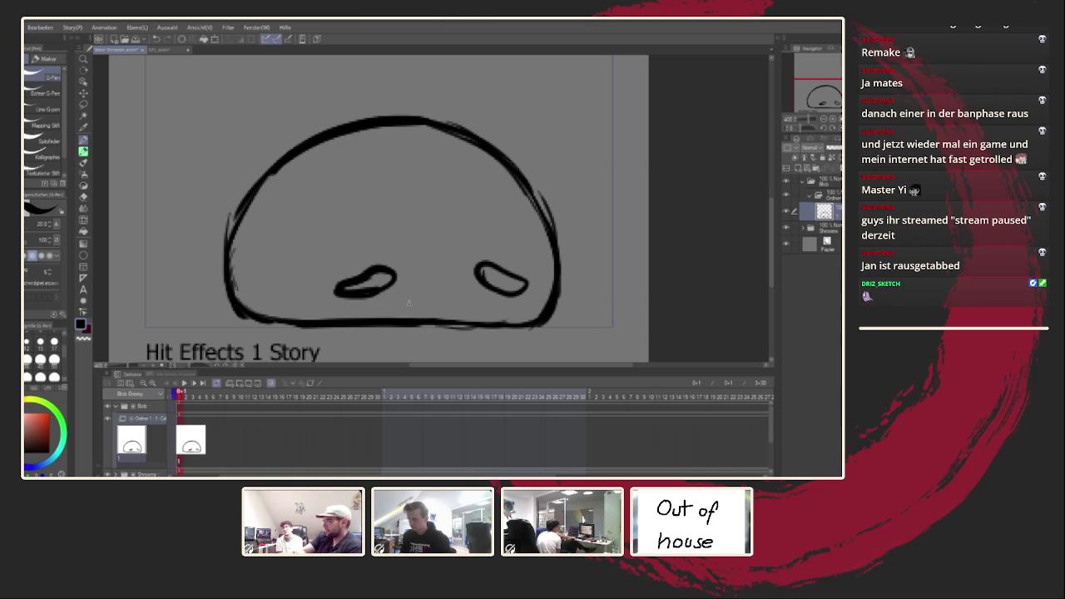
left_click_drag(420, 298, 408, 305)
key("ctrl+z")
scroll(392, 269, "down", 3)
scroll(402, 261, "up", 1)
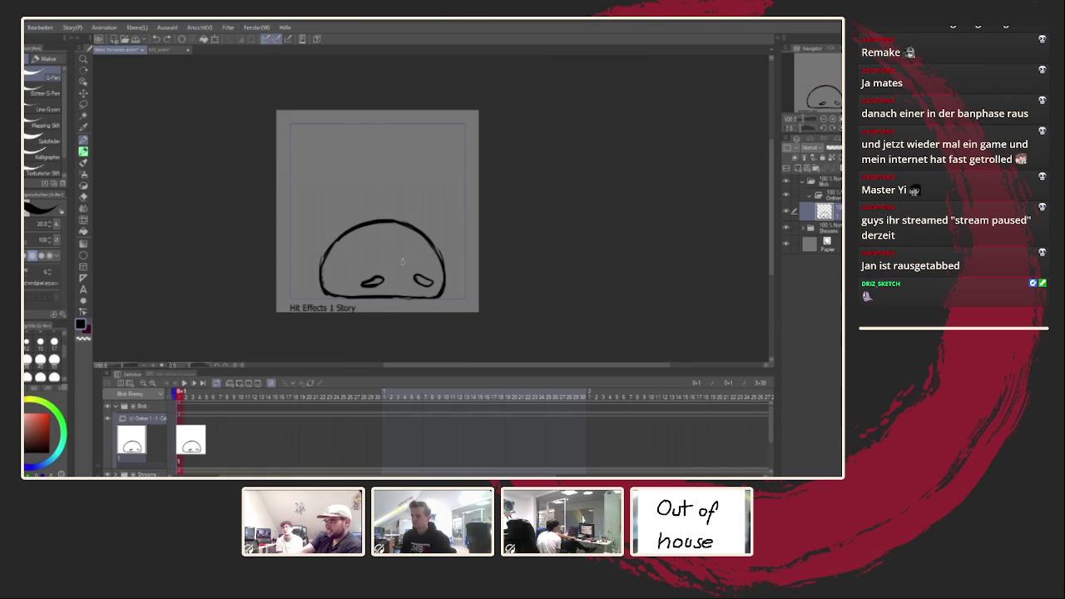
key("ctrl+t")
mouse_move(381, 219)
left_mouse_down()
mouse_move(379, 204)
mouse_move(378, 233)
left_mouse_up()
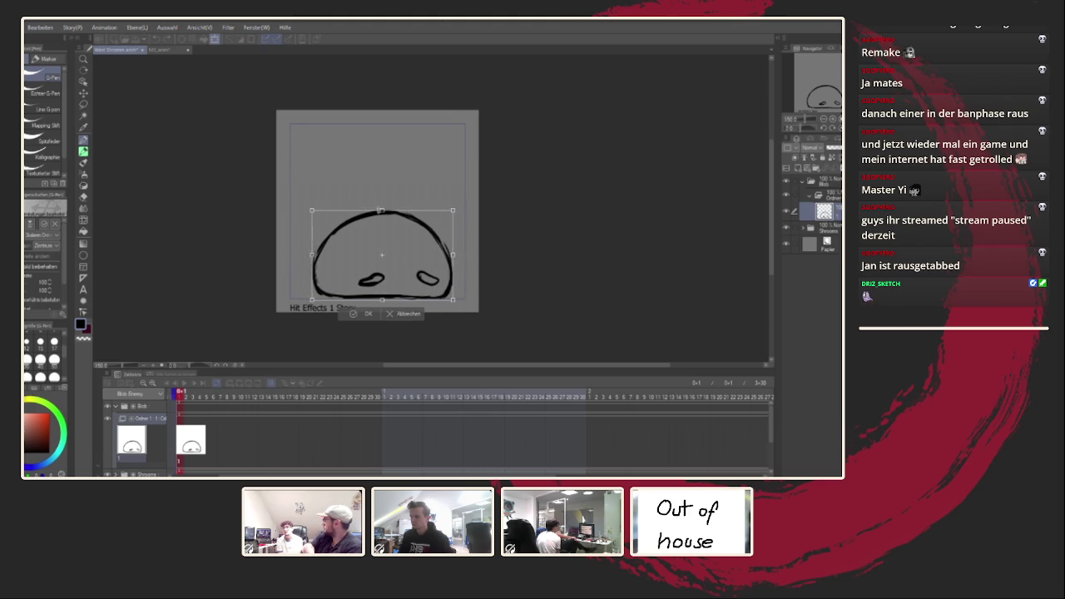
Confirm the blob's new size and paint the eyes solid black with the G-Pen
left_click(349, 313)
scroll(360, 274, "up", 3)
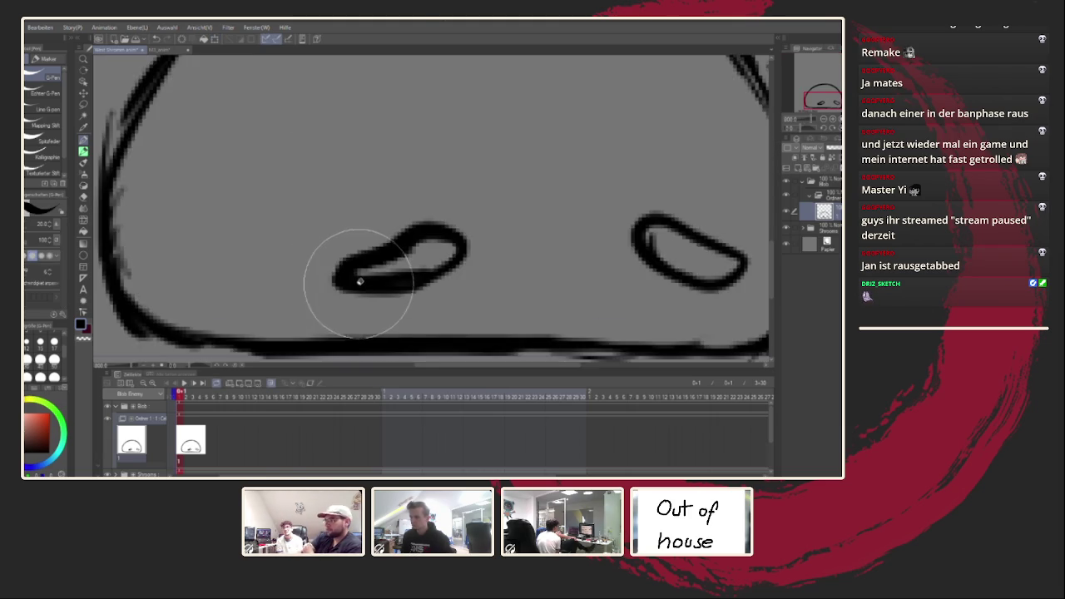
scroll(350, 278, "down", 2)
mouse_move(366, 275)
left_mouse_down()
mouse_move(500, 242)
mouse_move(550, 275)
left_mouse_up()
With a smaller brush, try drawing narrow nose loops between the eyes, undoing each attempt
left_click(40, 342)
key("ctrl+z")
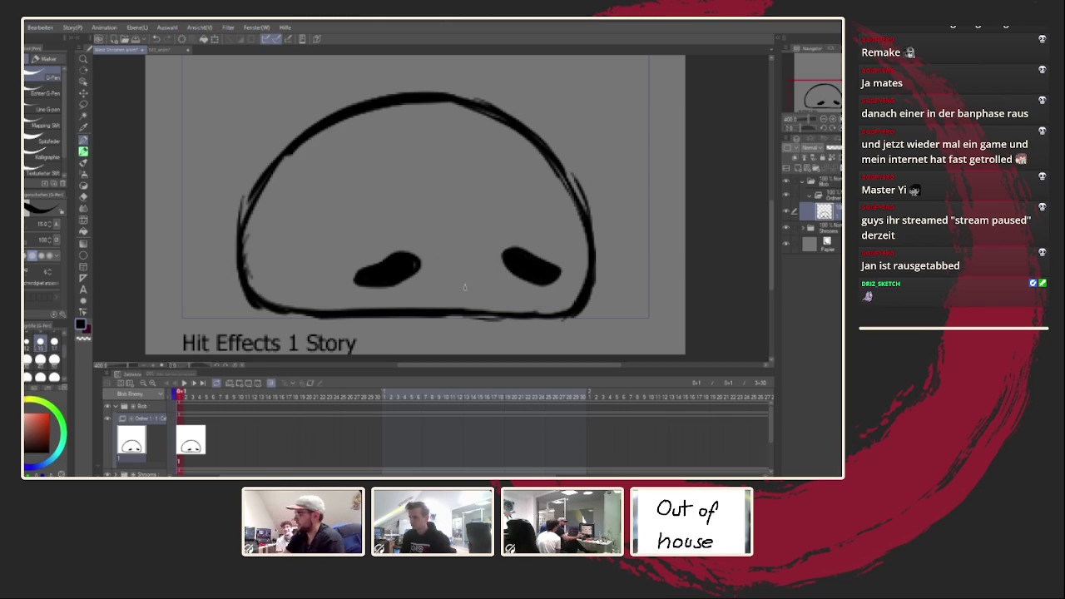
mouse_move(441, 268)
left_mouse_down()
mouse_move(429, 298)
mouse_move(460, 254)
mouse_move(466, 291)
mouse_move(462, 253)
mouse_move(478, 288)
left_mouse_up()
key("ctrl+z")
key("ctrl+z")
key("ctrl+z")
key("ctrl+z")
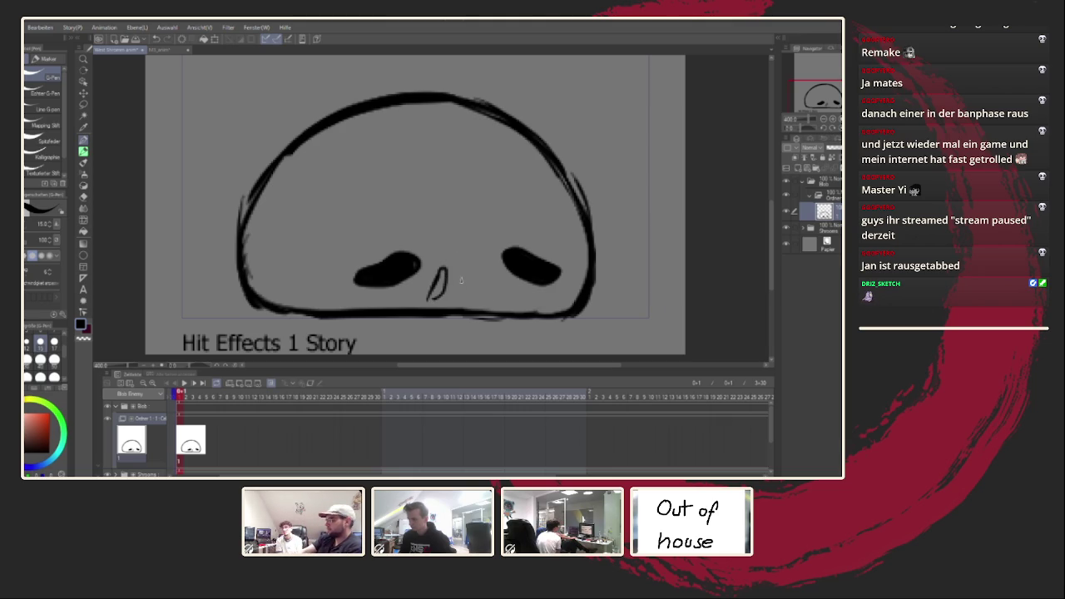
mouse_move(459, 268)
left_mouse_down()
mouse_move(469, 286)
mouse_move(497, 287)
mouse_move(481, 299)
mouse_move(490, 296)
left_mouse_up()
key("ctrl+z")
key("ctrl+z")
key("ctrl+z")
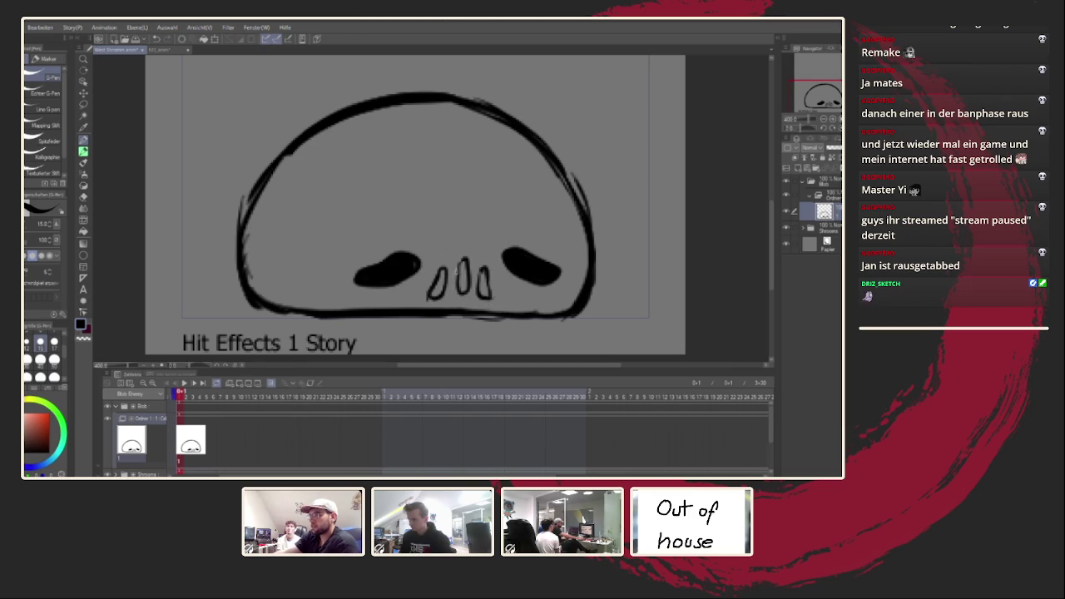
Lasso-select the face features and reposition them with a Ctrl+T transform
scroll(527, 225, "down", 3)
scroll(527, 225, "down", 2)
scroll(527, 225, "down", 2)
scroll(527, 225, "up", 3)
scroll(464, 261, "up", 2)
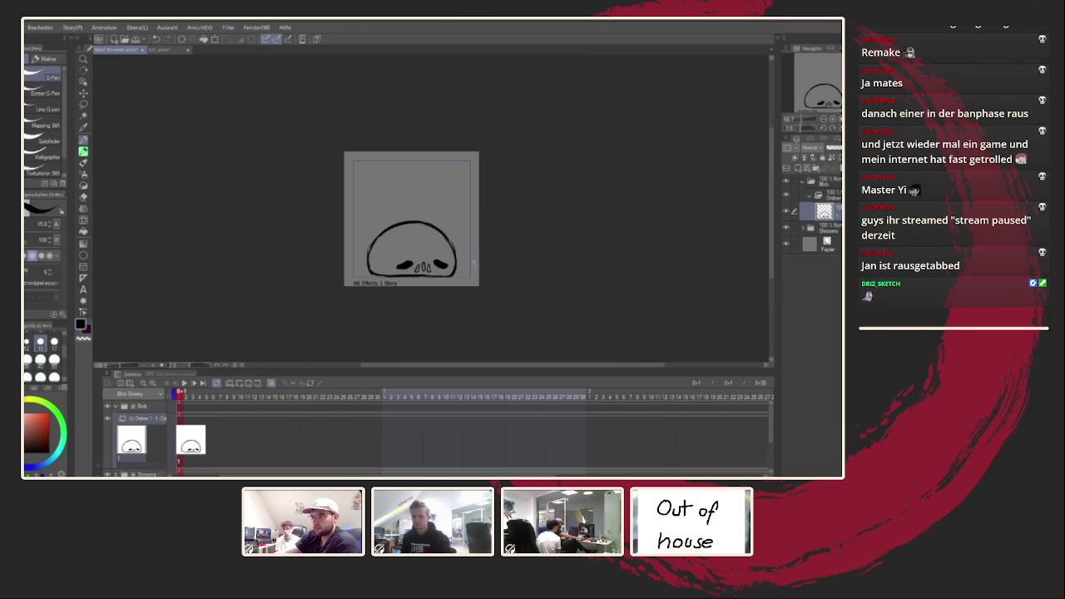
scroll(466, 272, "up", 2)
scroll(443, 278, "up", 1)
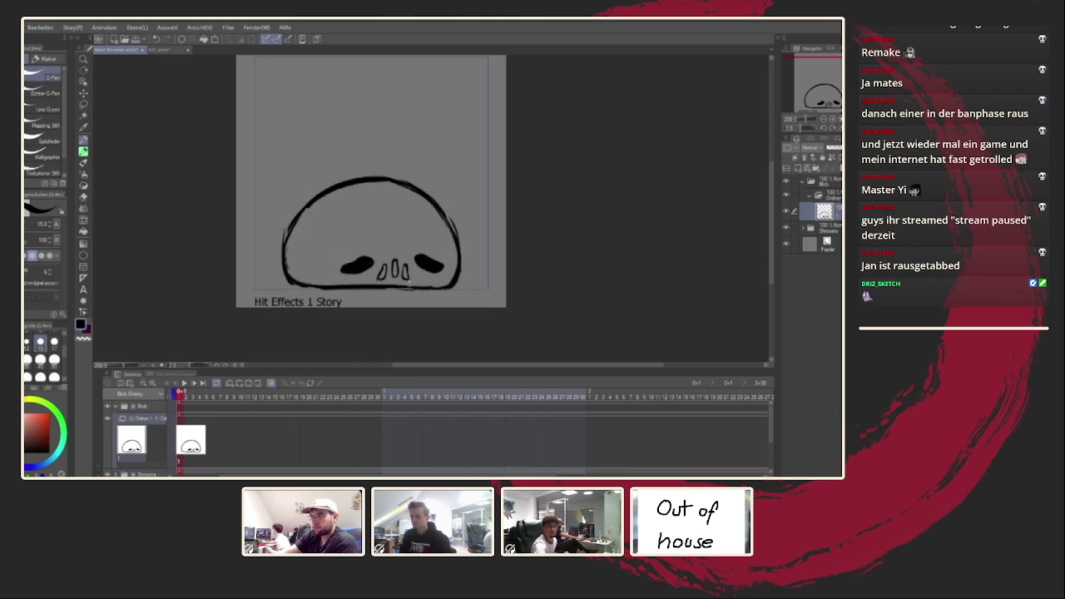
left_click(83, 103)
mouse_move(353, 279)
left_mouse_down()
mouse_move(454, 262)
mouse_move(391, 280)
mouse_move(415, 269)
left_mouse_up()
key("ctrl+t")
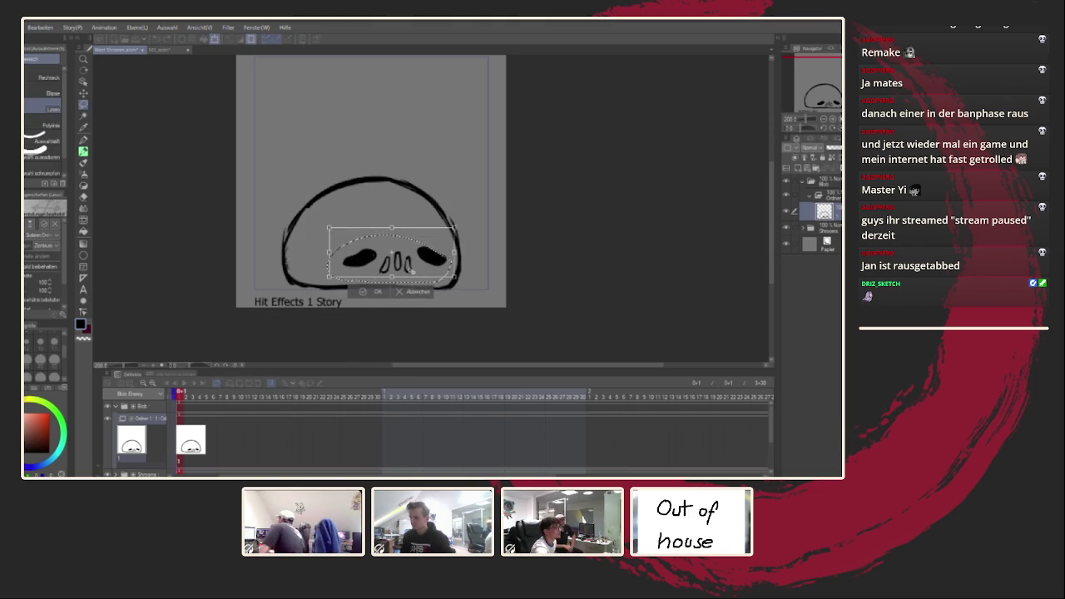
left_click(376, 289)
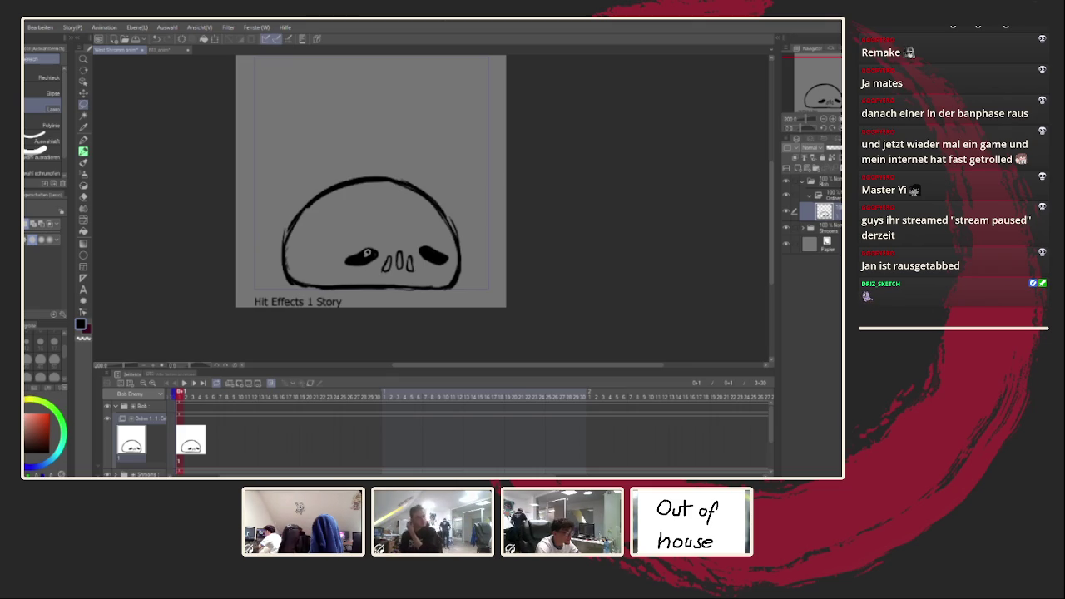
Test curved pen and pencil strokes above the blob, undoing each one
left_click_drag(457, 131, 495, 153)
key("ctrl+d")
left_click(83, 139)
left_click_drag(370, 116, 374, 120)
key("ctrl+z")
left_click(84, 139)
left_click_drag(311, 110, 374, 146)
key("ctrl+z")
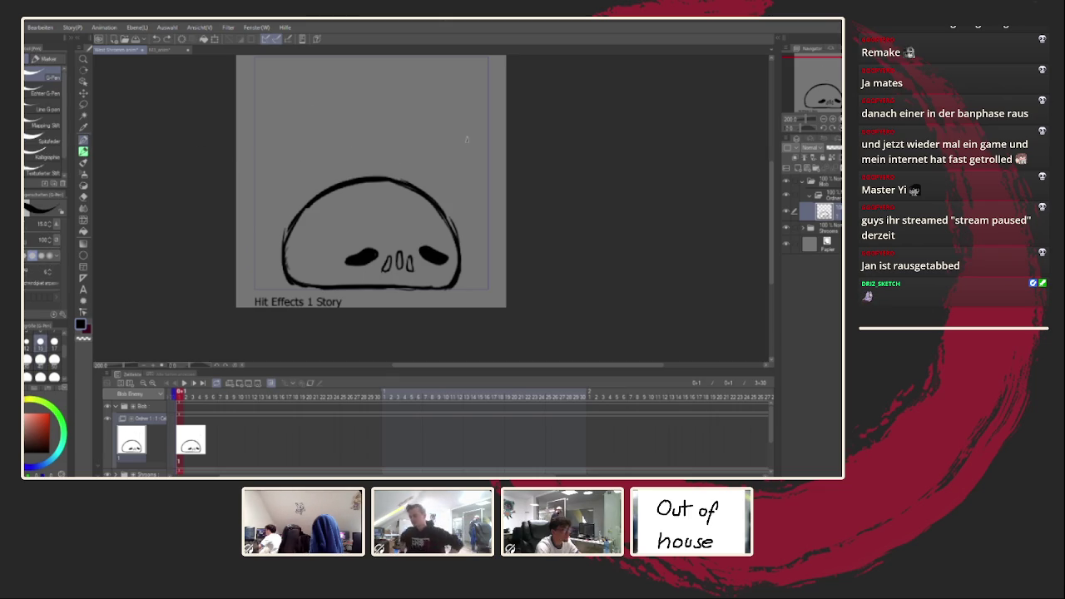
left_click(83, 152)
mouse_move(358, 113)
left_mouse_down()
mouse_move(348, 143)
mouse_move(449, 185)
left_mouse_up()
key("ctrl+z")
key("ctrl+z")
Add a blank cel at frame 5 and scribble over the onion skin, then undo both
left_click(193, 396)
left_click(208, 396)
left_click(248, 384)
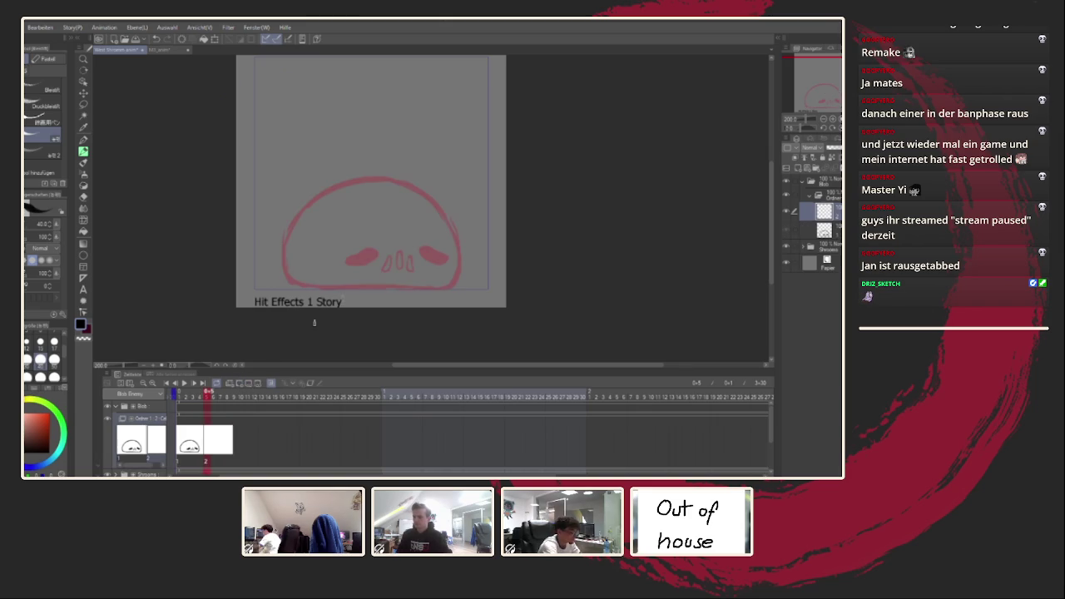
mouse_move(306, 237)
left_mouse_down()
mouse_move(356, 221)
mouse_move(346, 275)
left_mouse_up()
key("ctrl+z")
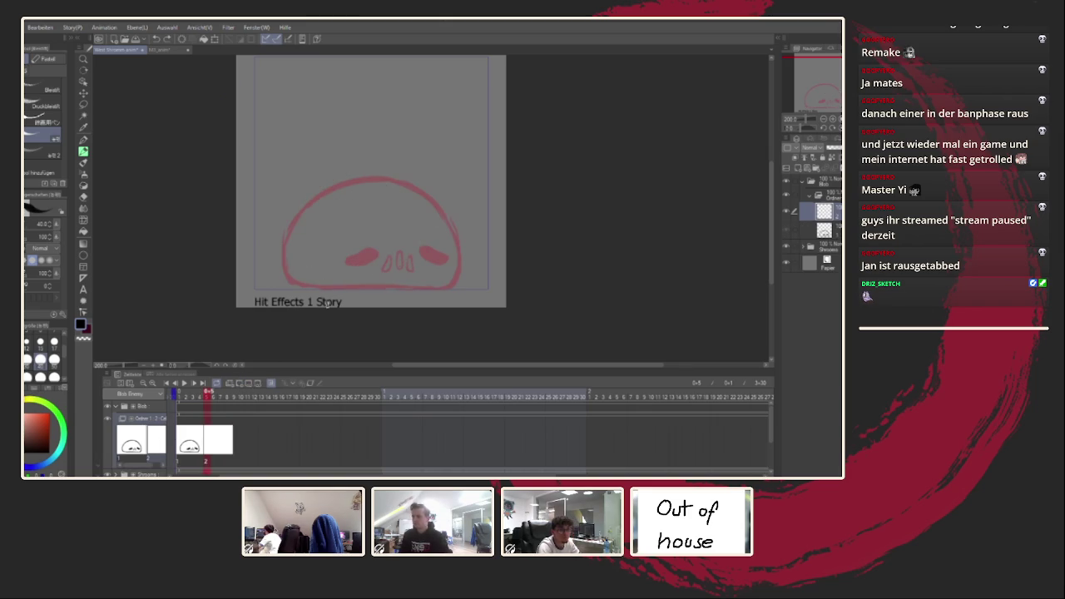
key("ctrl+z")
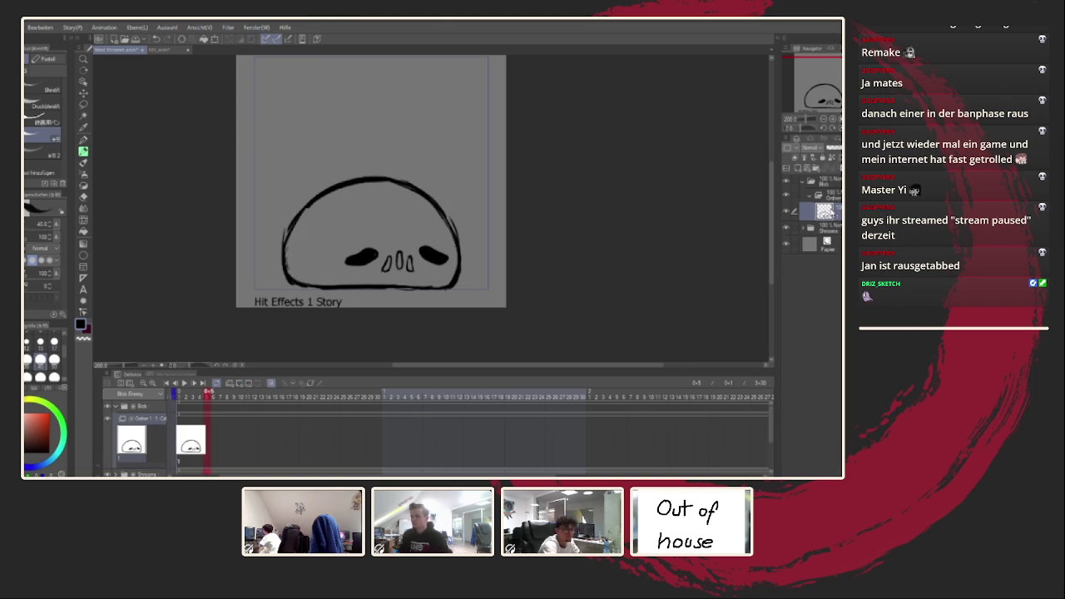
Add two new cels, move the last one a frame earlier, and stretch its blob taller
key("p")
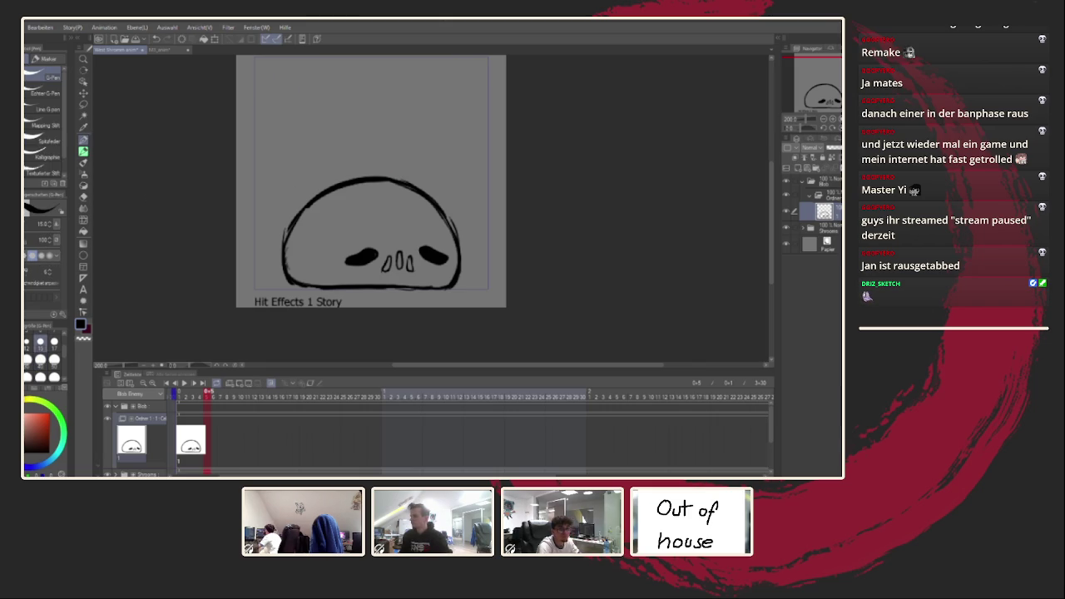
key("ctrl+shift+n")
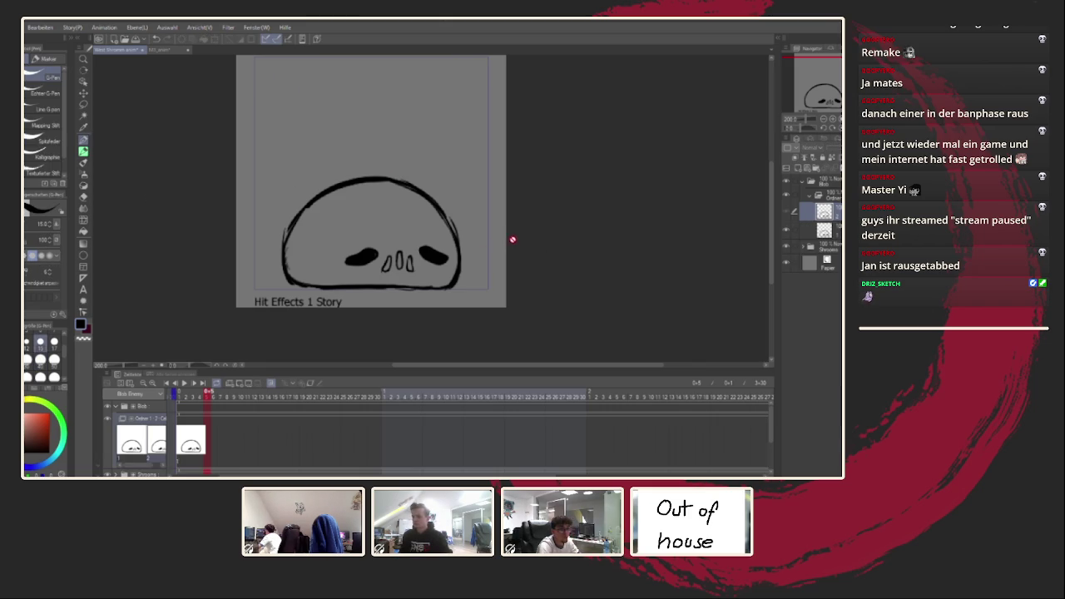
left_click_drag(513, 239, 560, 258)
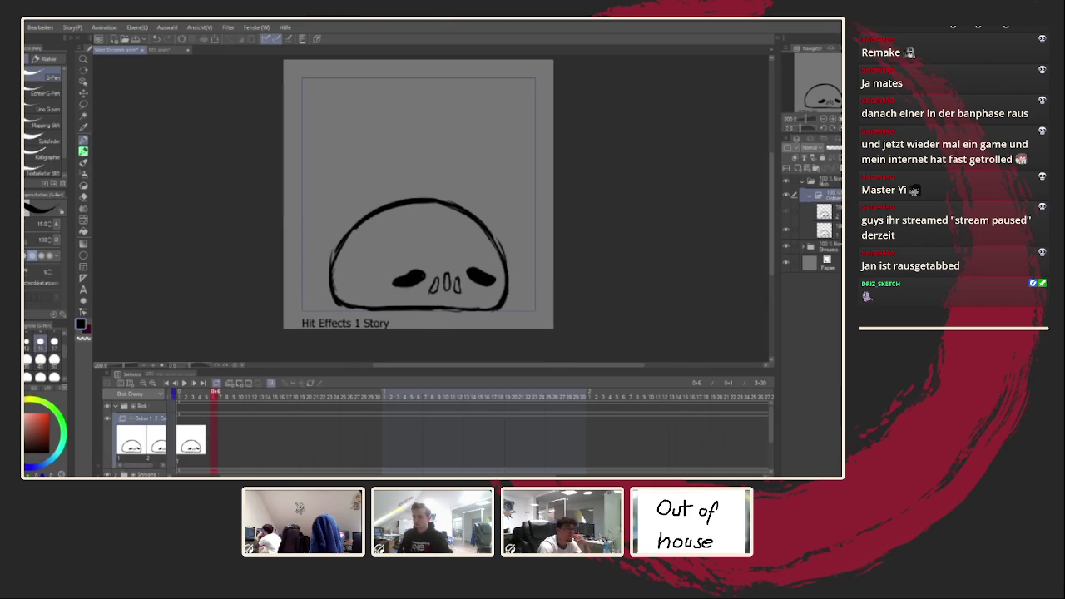
key("ctrl+shift+n")
left_click_drag(213, 433, 207, 438)
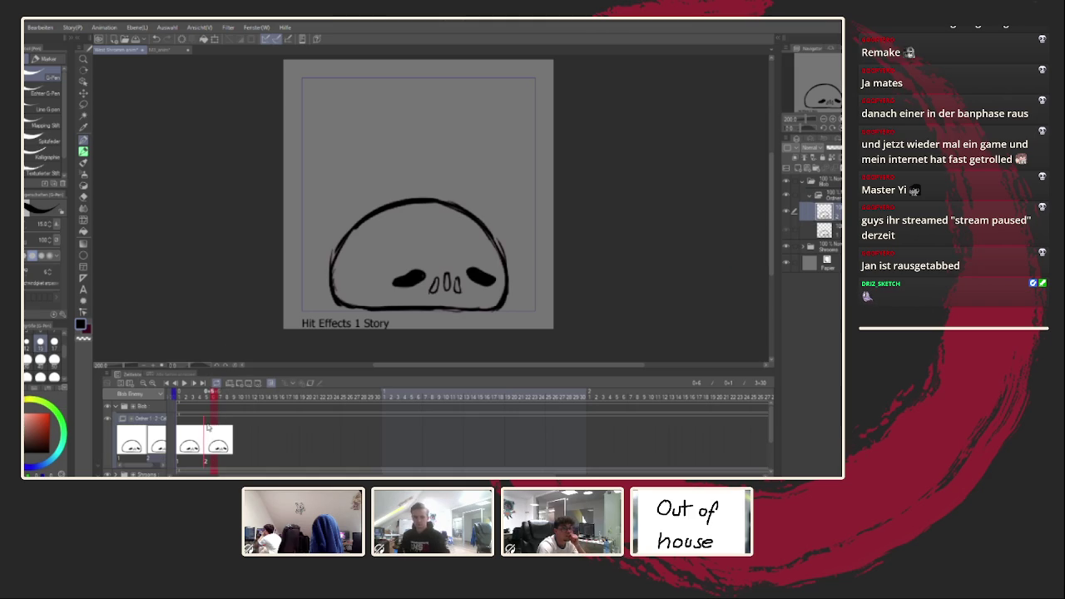
key("ctrl+shift+t")
mouse_move(420, 198)
left_mouse_down()
mouse_move(422, 185)
mouse_move(418, 221)
left_mouse_up()
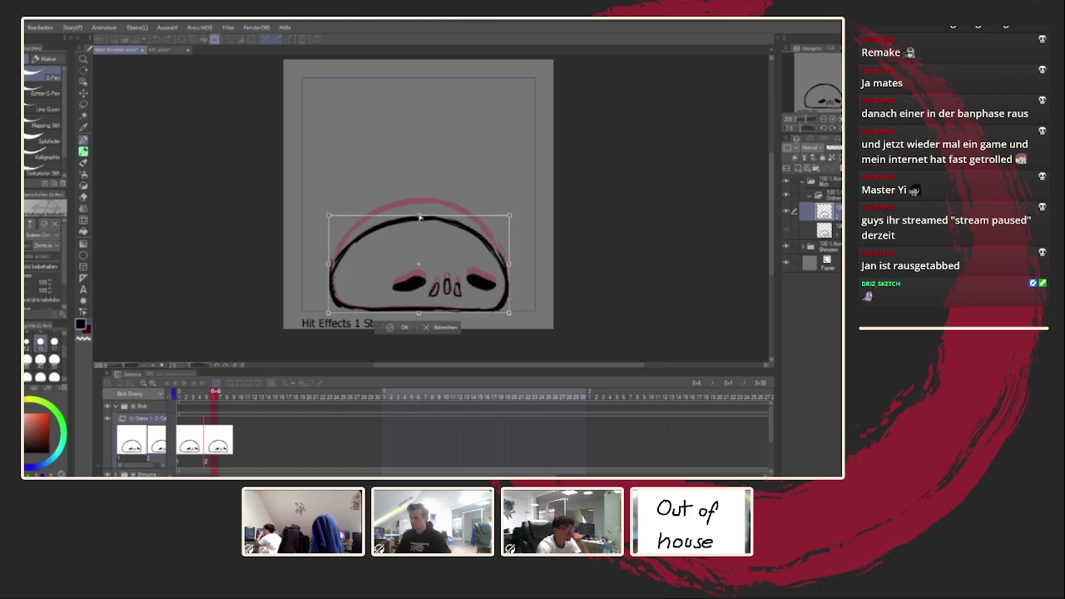
key("Return")
Lasso the eyes and nose and move them up slightly
scroll(374, 250, "up", 3)
scroll(350, 208, "down", 1)
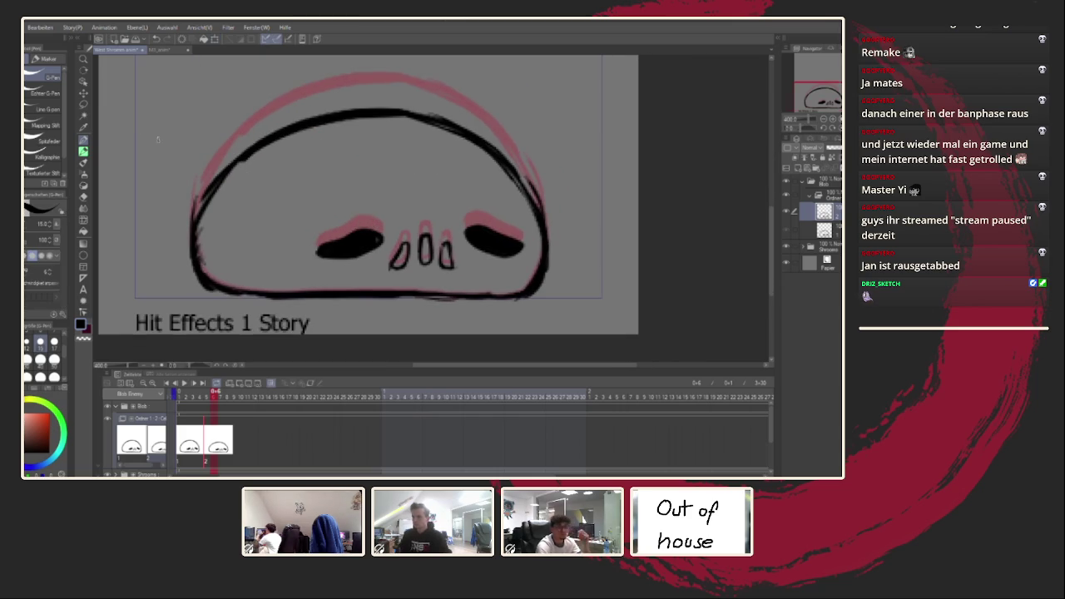
key("m")
left_click_drag(339, 198, 533, 200)
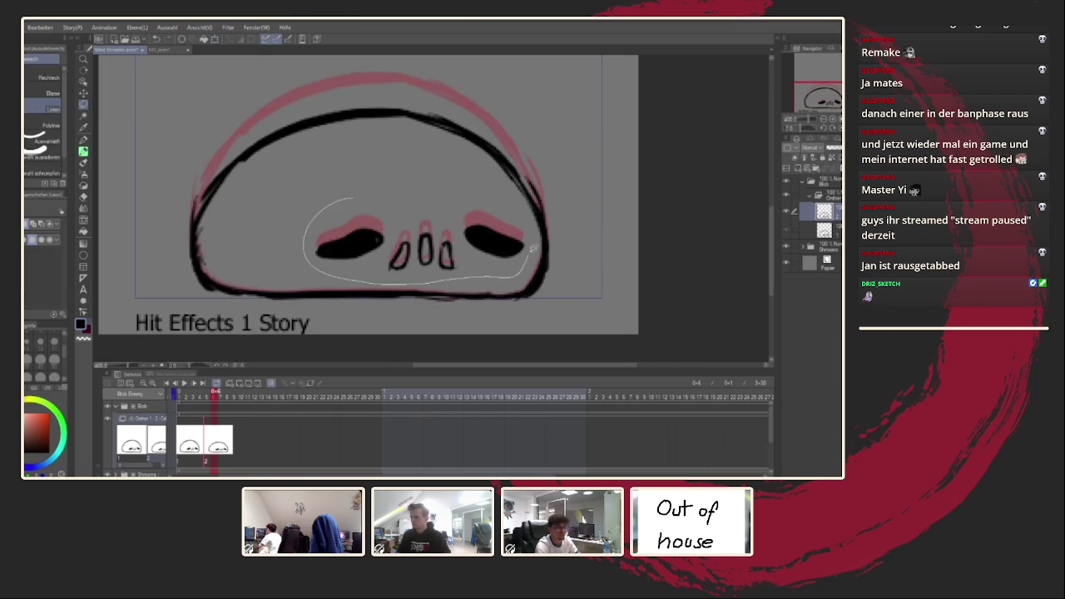
key("ctrl+t")
left_click_drag(477, 245, 477, 238)
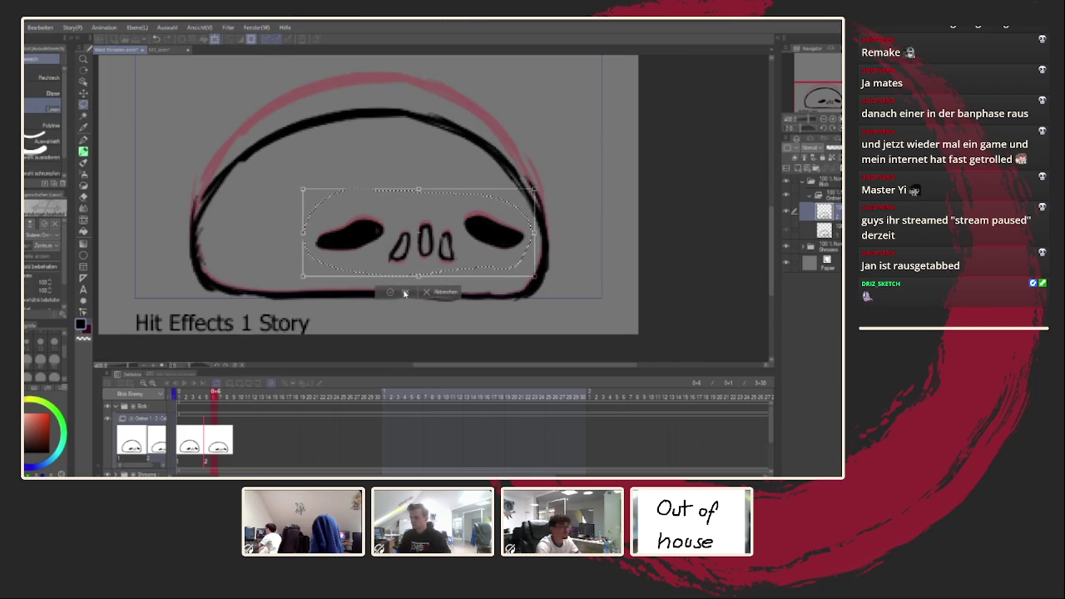
left_click(406, 292)
Zoom out, reselect the area around the eyes and nose, and cancel the transform
key("ctrl+minus")
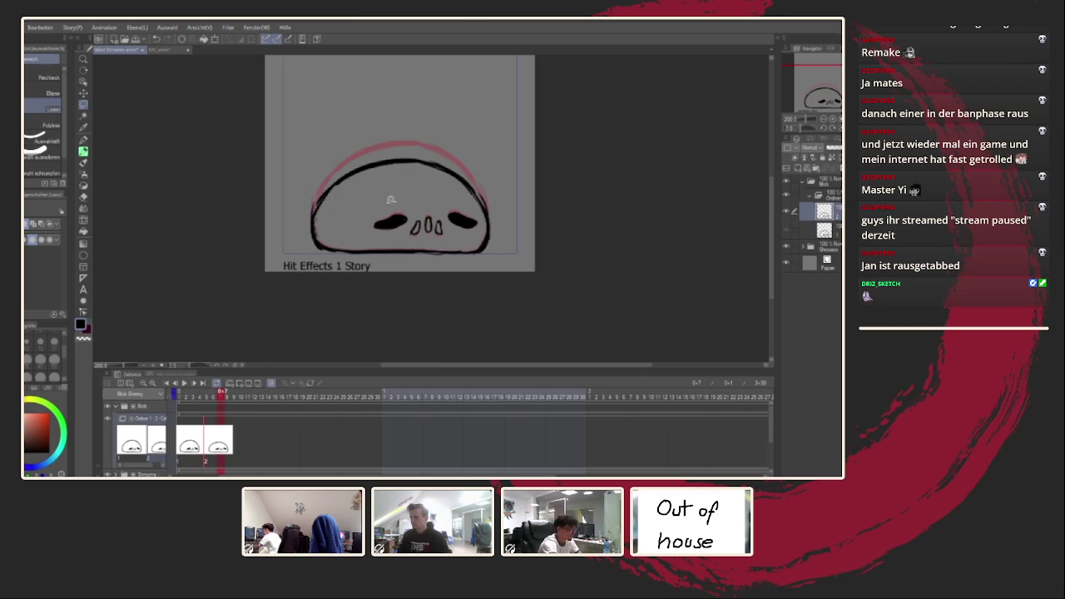
left_click_drag(483, 210, 454, 203)
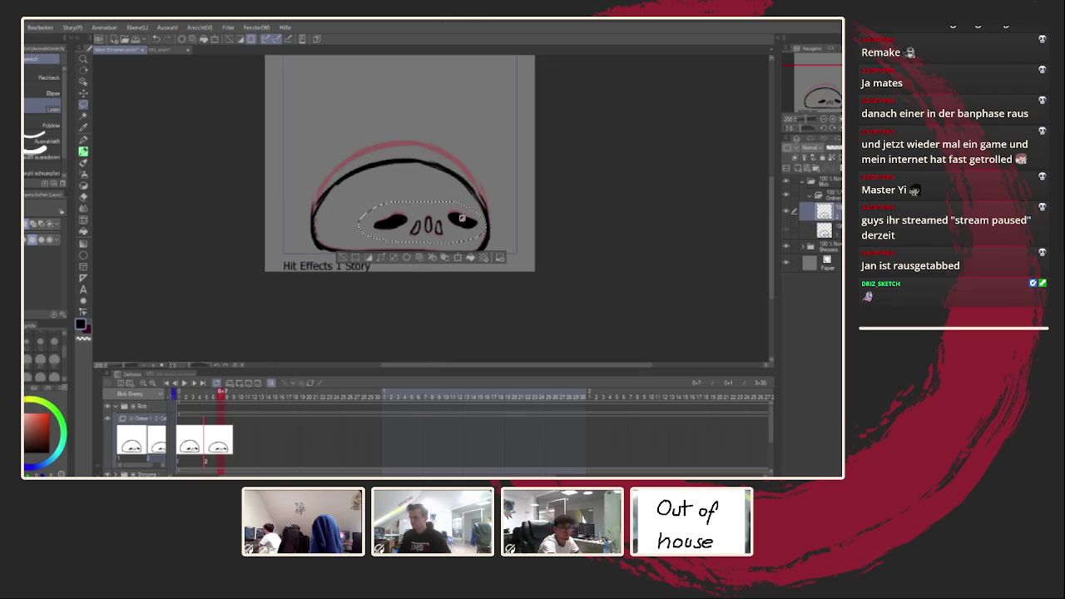
key("ctrl+t")
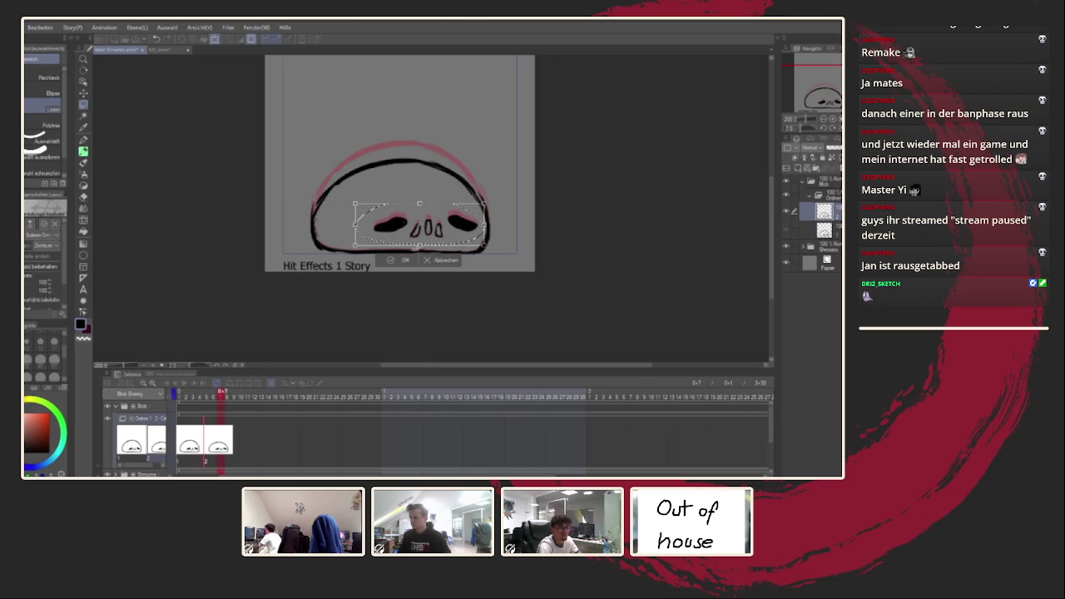
key("Return")
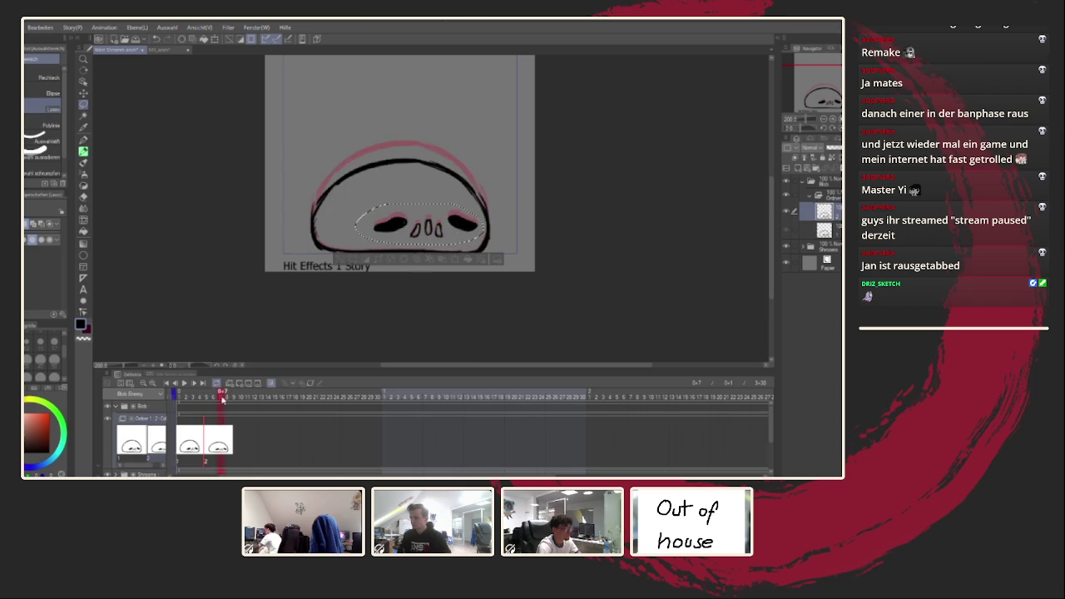
Step through frames 5 and 7 to frame 8 on the cel layer inside the folder
left_click(199, 404)
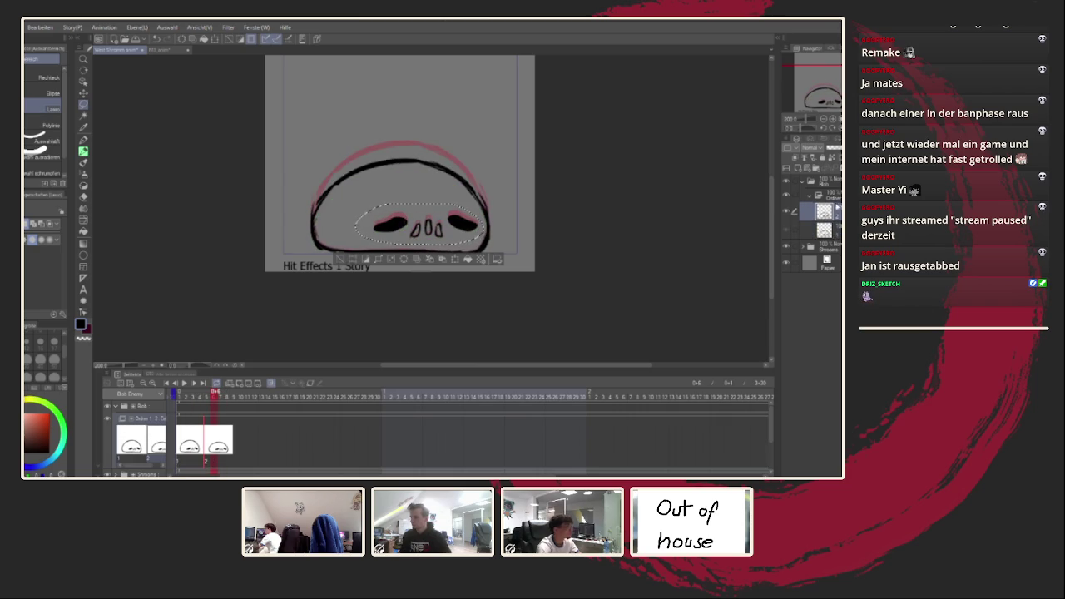
left_click(222, 396)
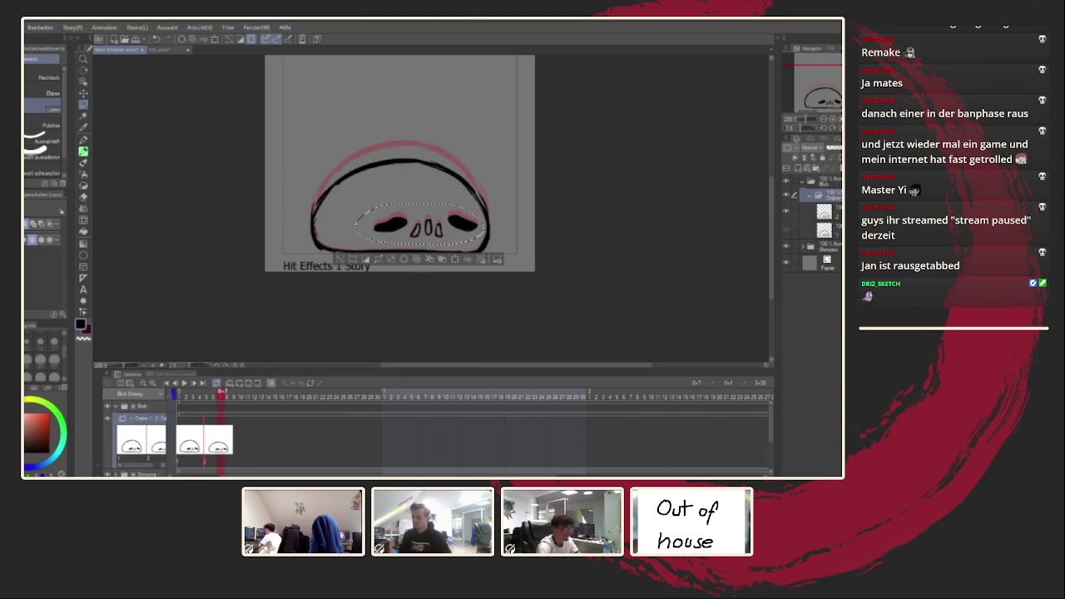
left_click(824, 211)
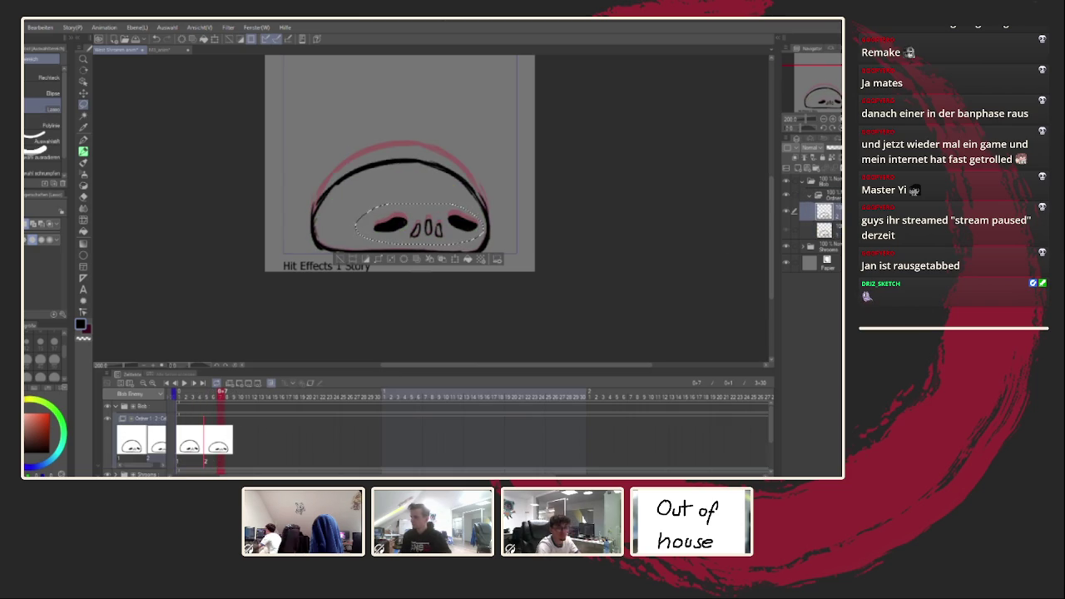
left_click(235, 396)
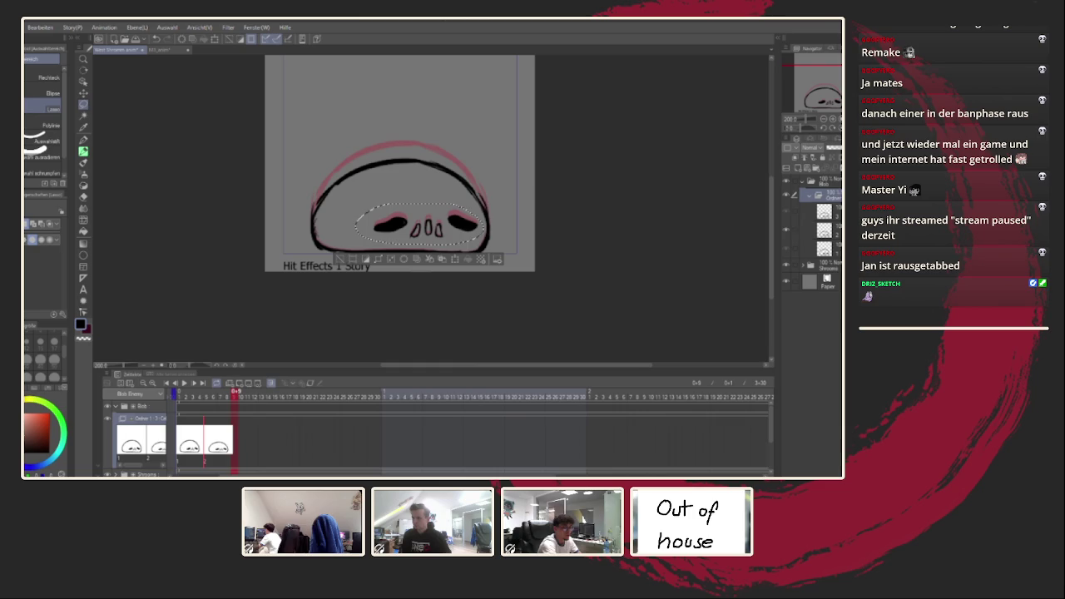
Create a new blob cel at frame 3 and squash its top edge slightly
key("ctrl+v")
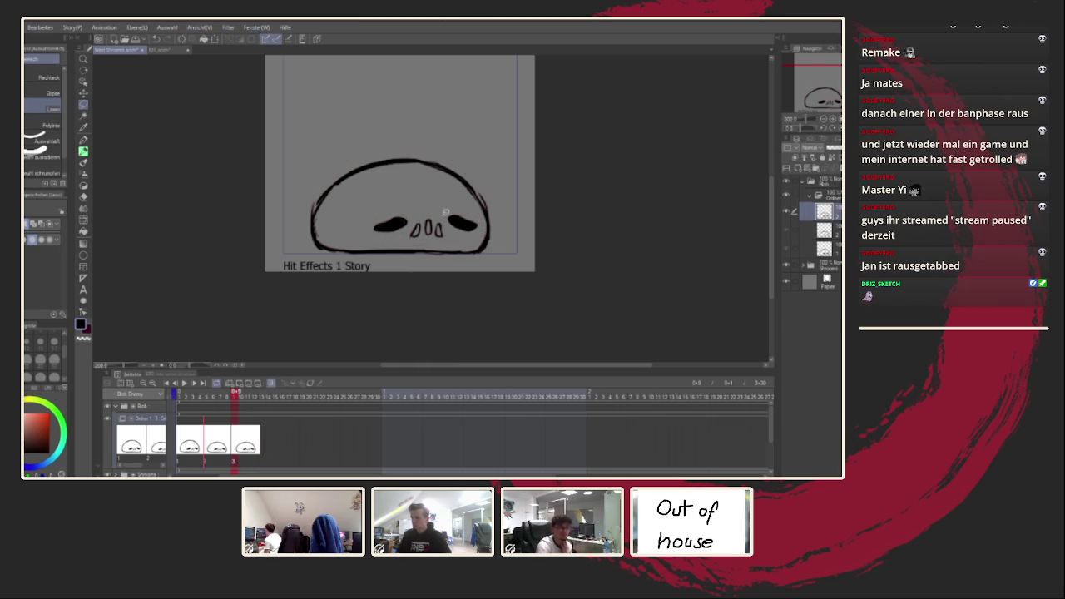
key("ctrl+t")
left_click_drag(402, 163, 403, 166)
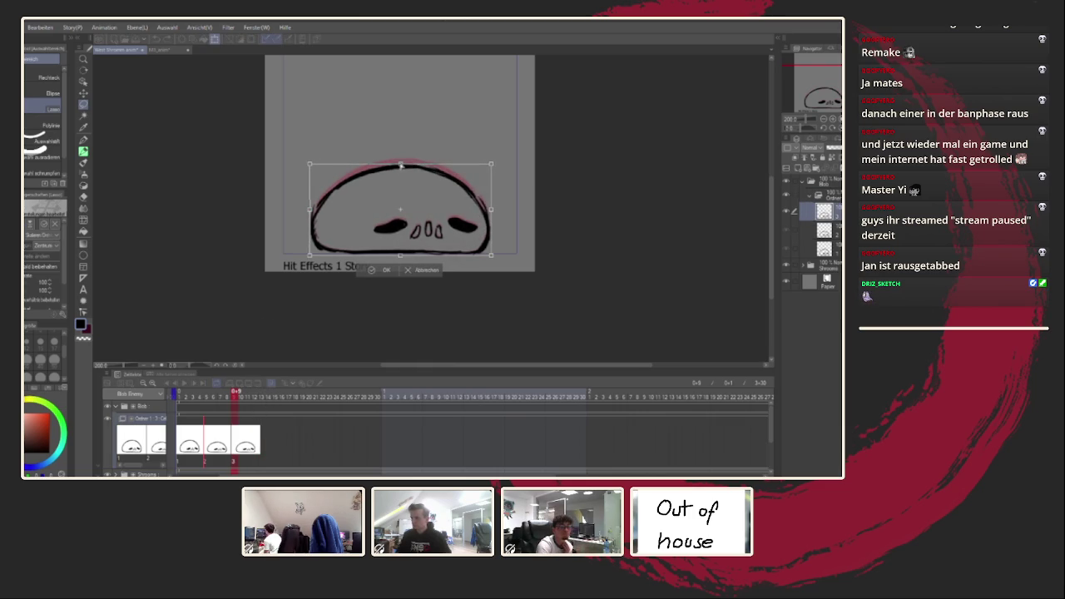
left_click(383, 270)
Lower the blob's top edge on the frame 2 cel
left_click_drag(221, 425, 216, 436)
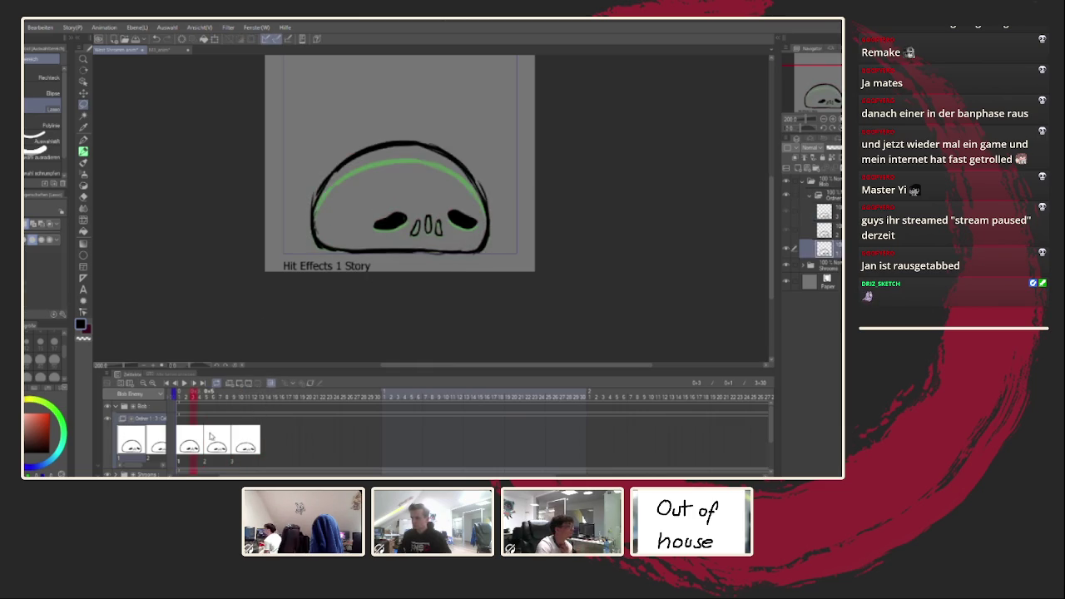
left_click(216, 435)
key("ctrl+t")
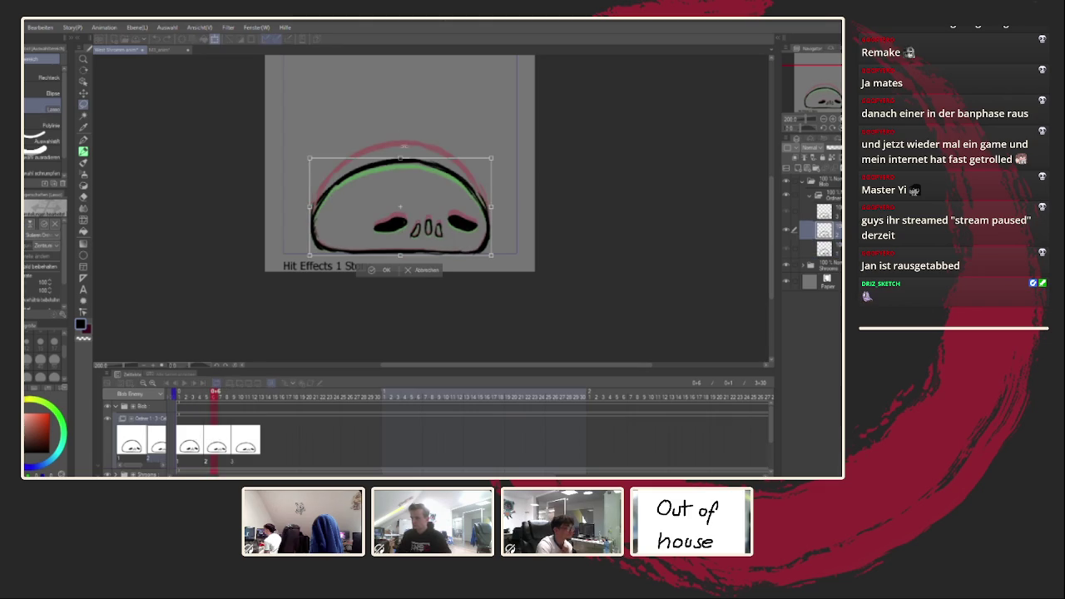
left_click_drag(400, 159, 400, 161)
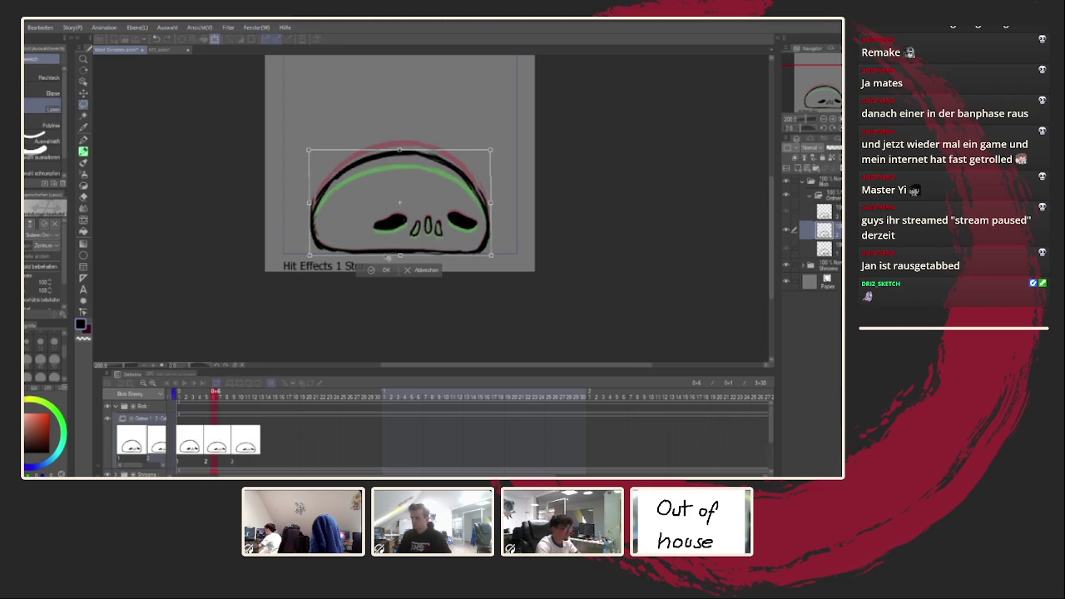
left_click(384, 270)
Scrub through the frames to preview the squash, then add a new empty cel layer on top
left_click(250, 392)
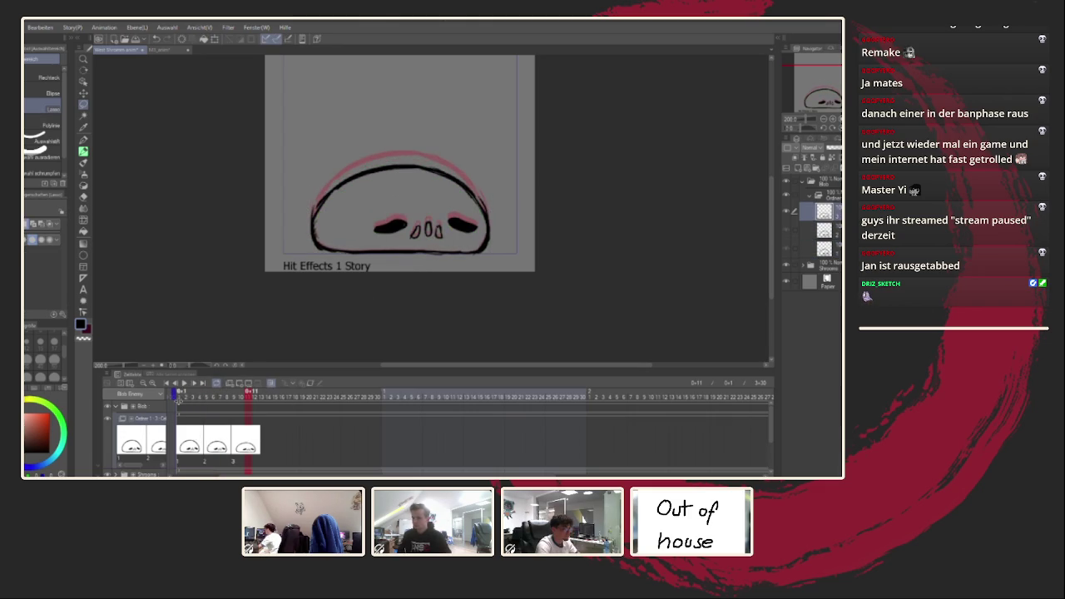
left_click_drag(178, 397, 232, 398)
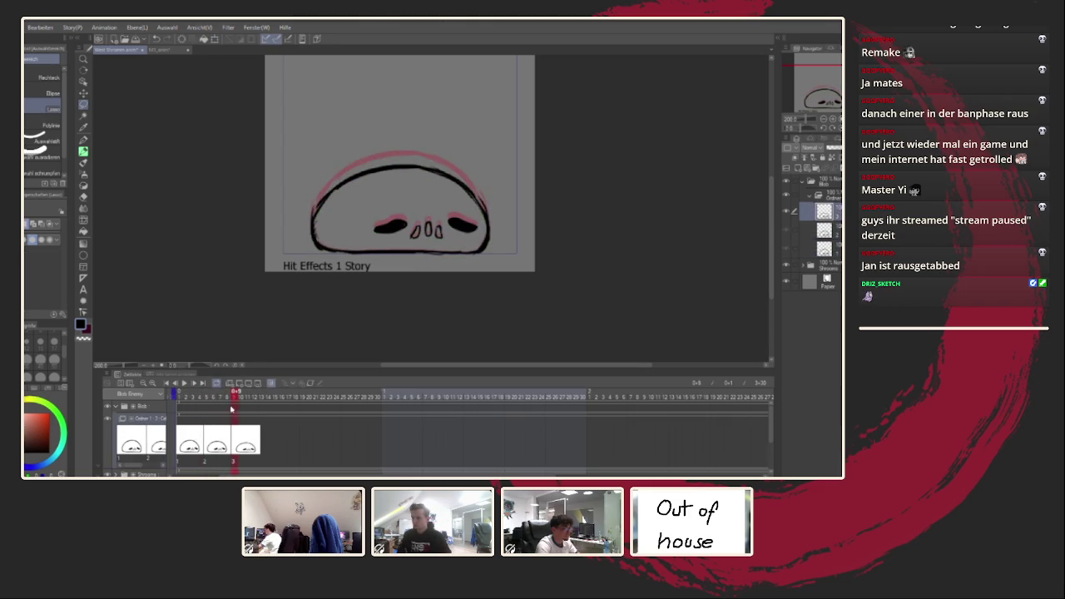
left_click(221, 450)
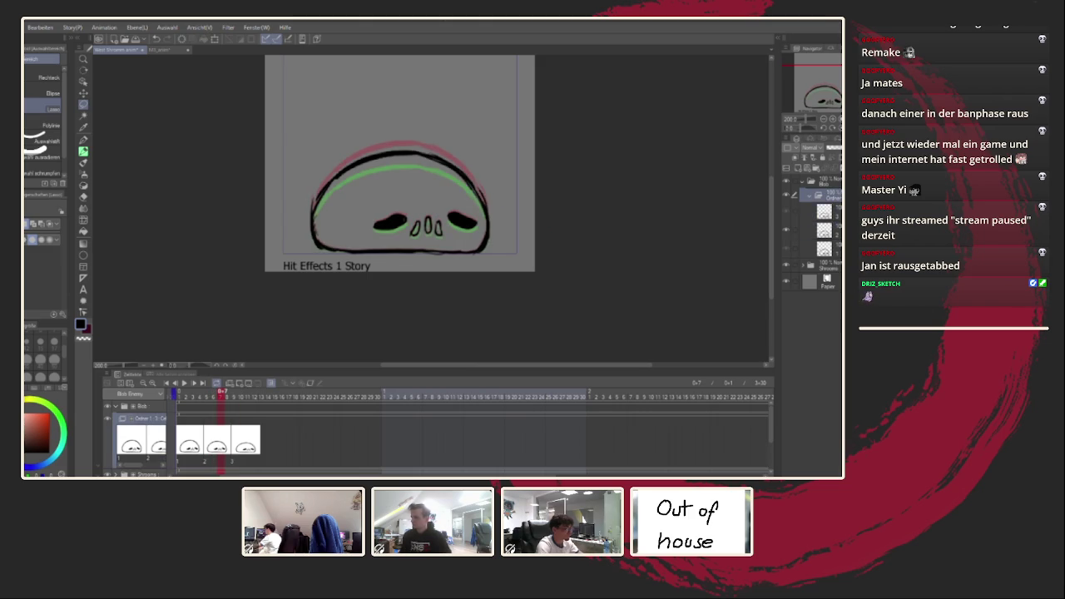
left_click(824, 231)
key("ctrl+shift+n")
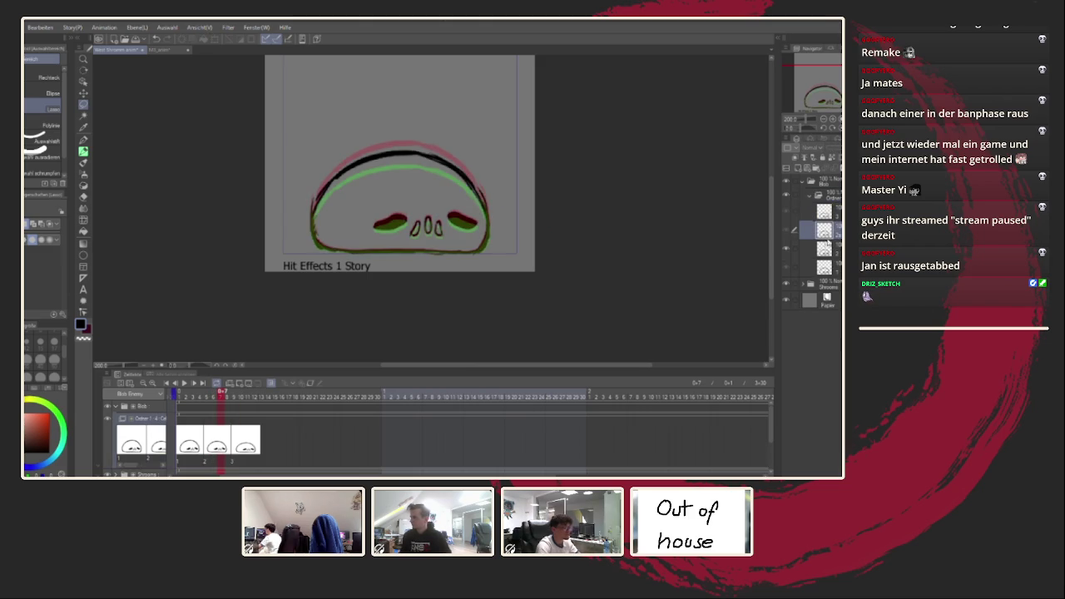
key("alt+bracketright")
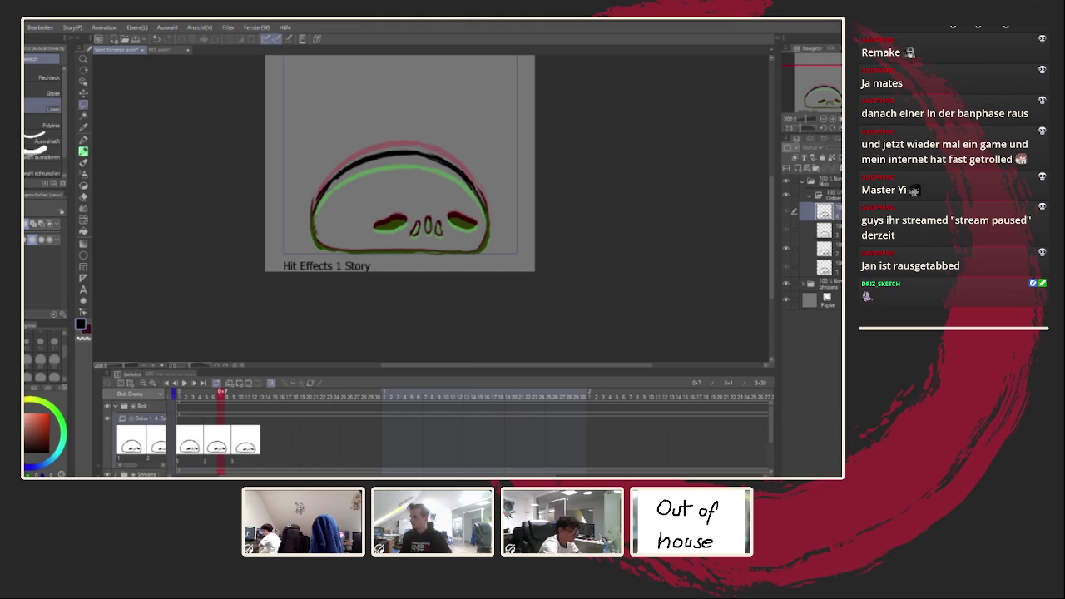
Add another cel layer and place cel 4 at frame 17
left_click(826, 266)
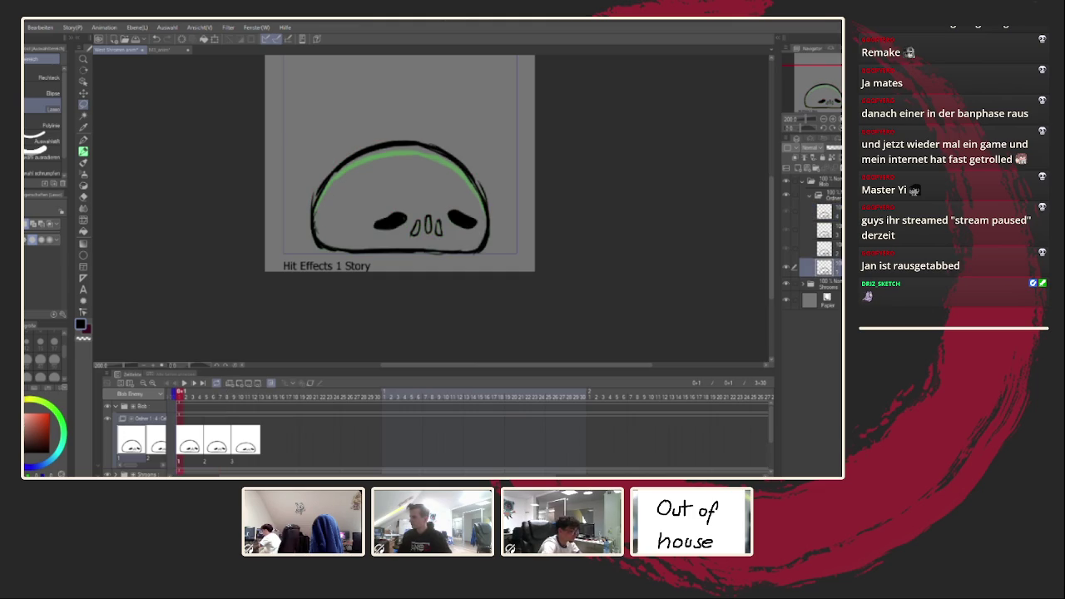
key("ctrl+shift+n")
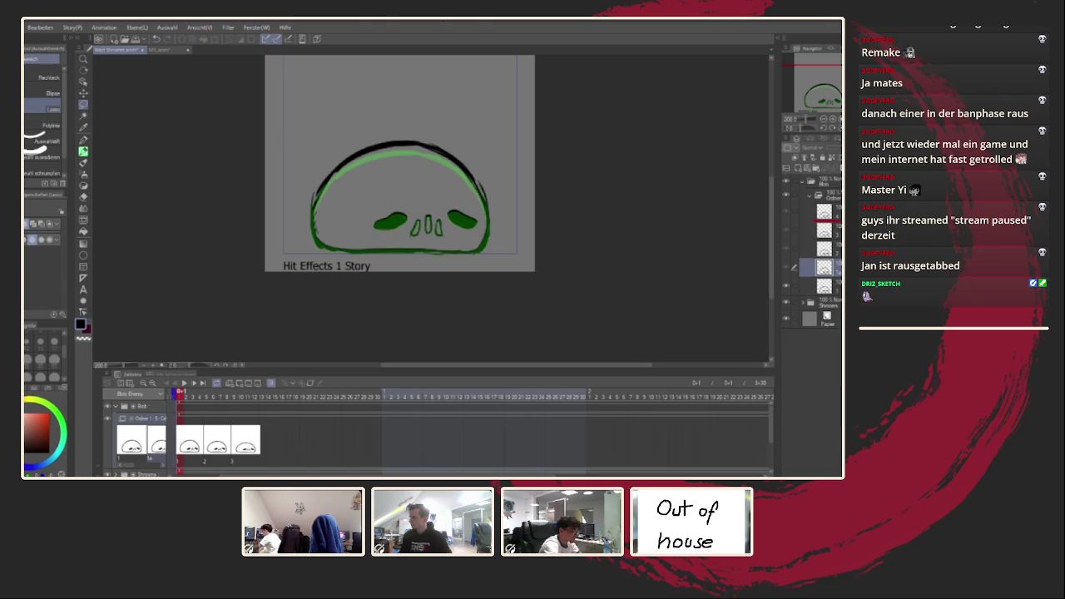
left_click(824, 284)
left_click(824, 212)
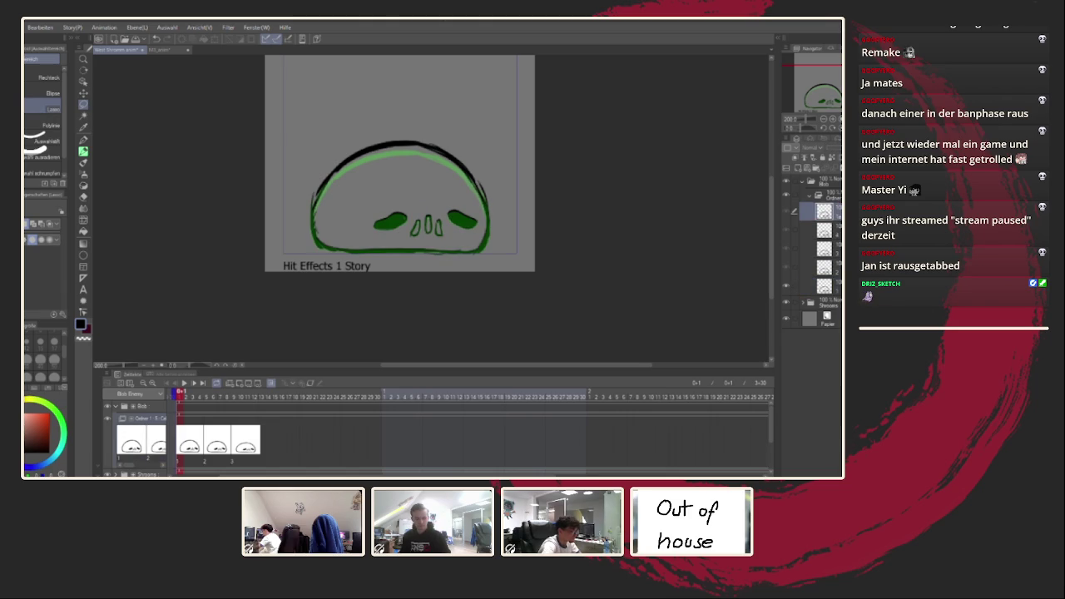
left_click(263, 434)
left_click(289, 434)
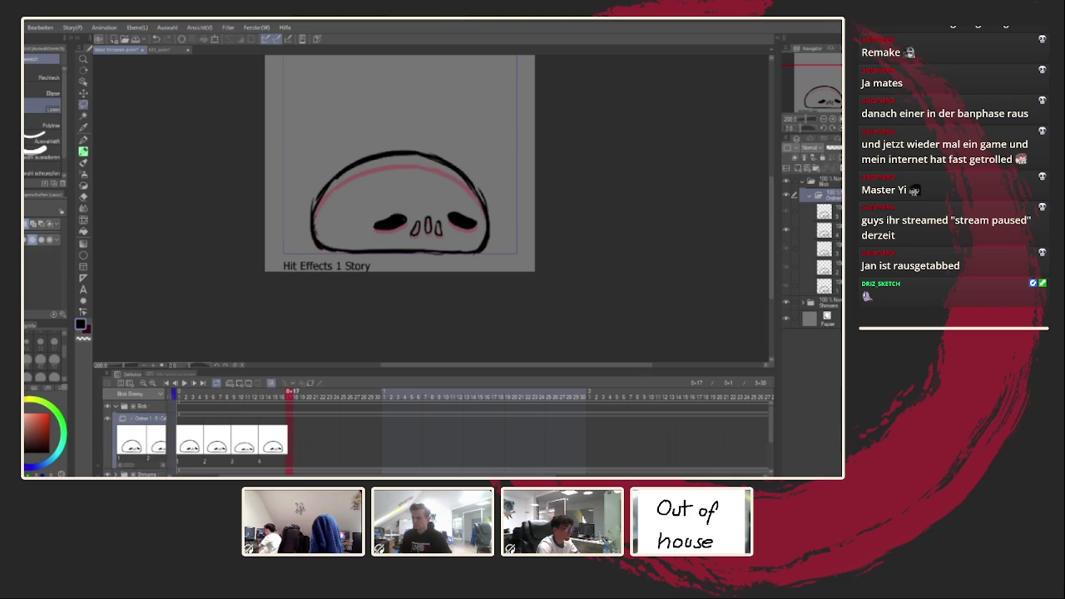
Drag the animation's end-frame marker back to about frame 16
scroll(368, 391, "down", 5)
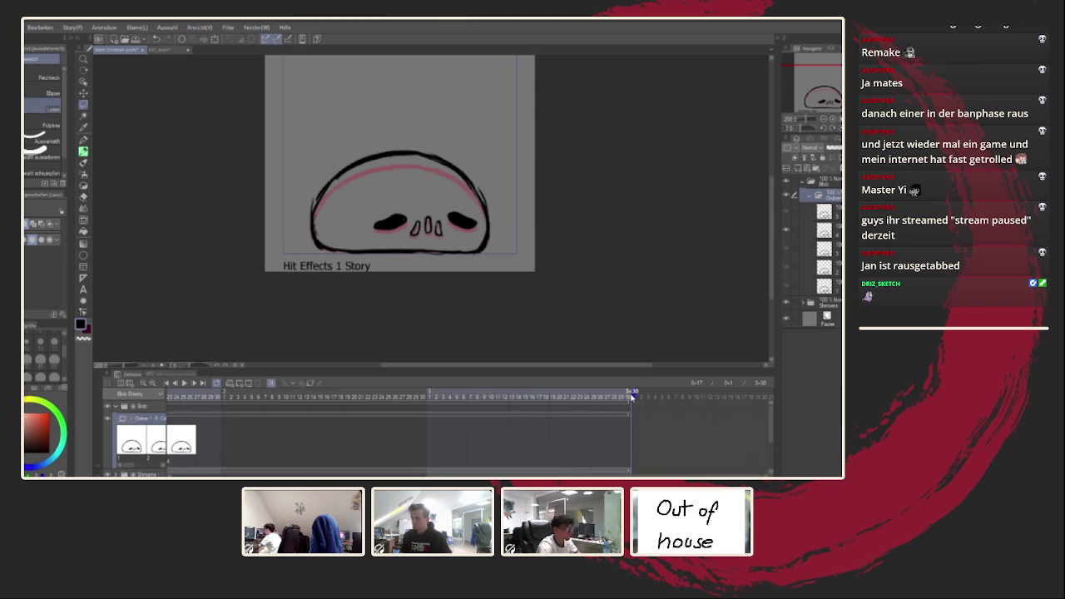
left_click_drag(274, 422, 271, 422)
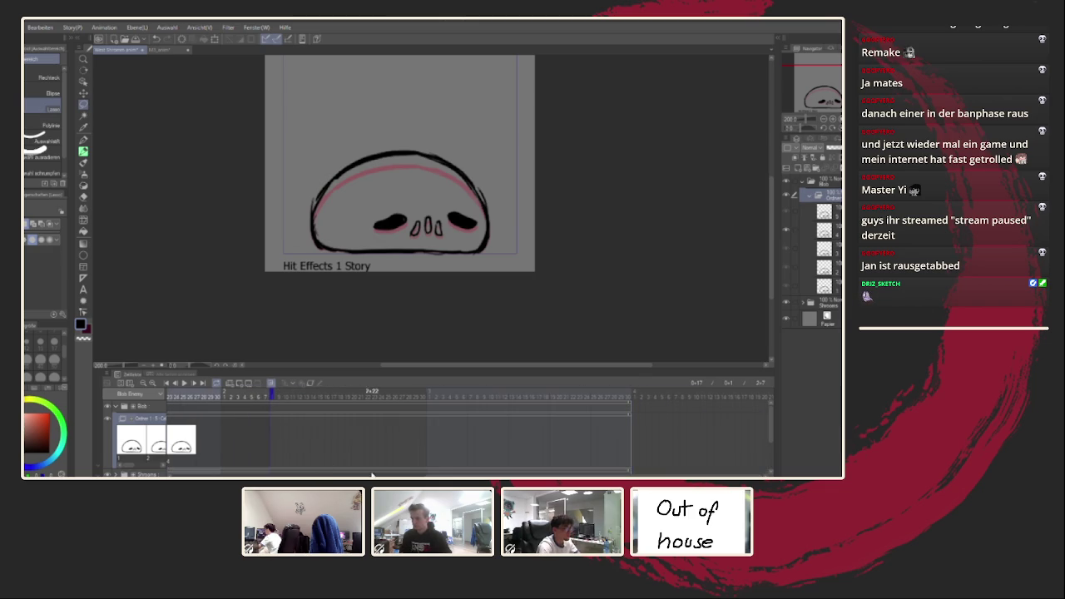
left_click_drag(271, 385, 667, 395)
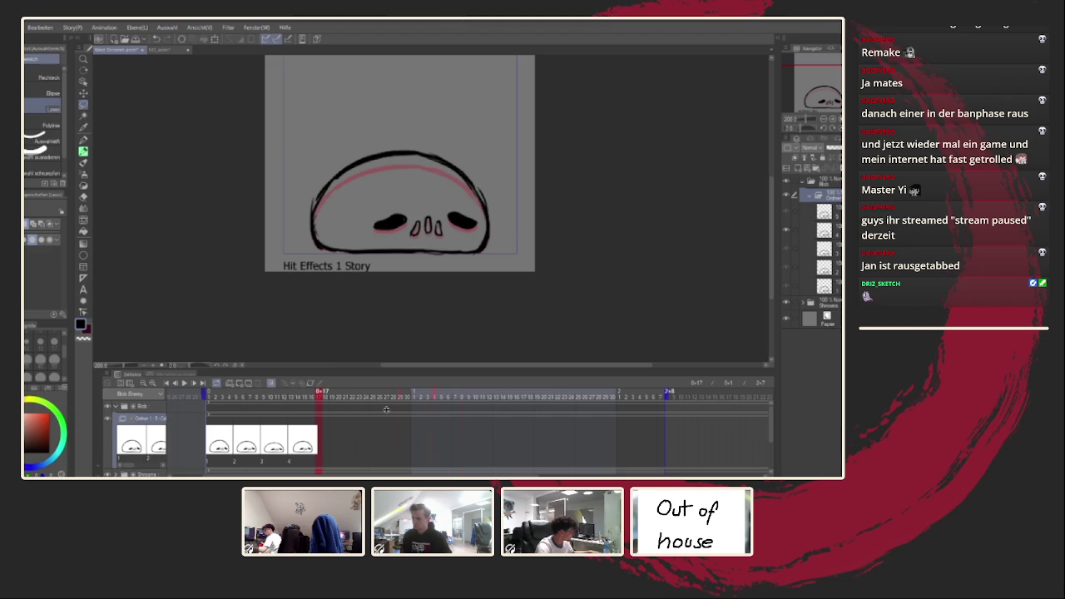
mouse_move(313, 415)
left_mouse_down()
mouse_move(319, 392)
mouse_move(306, 400)
left_mouse_up()
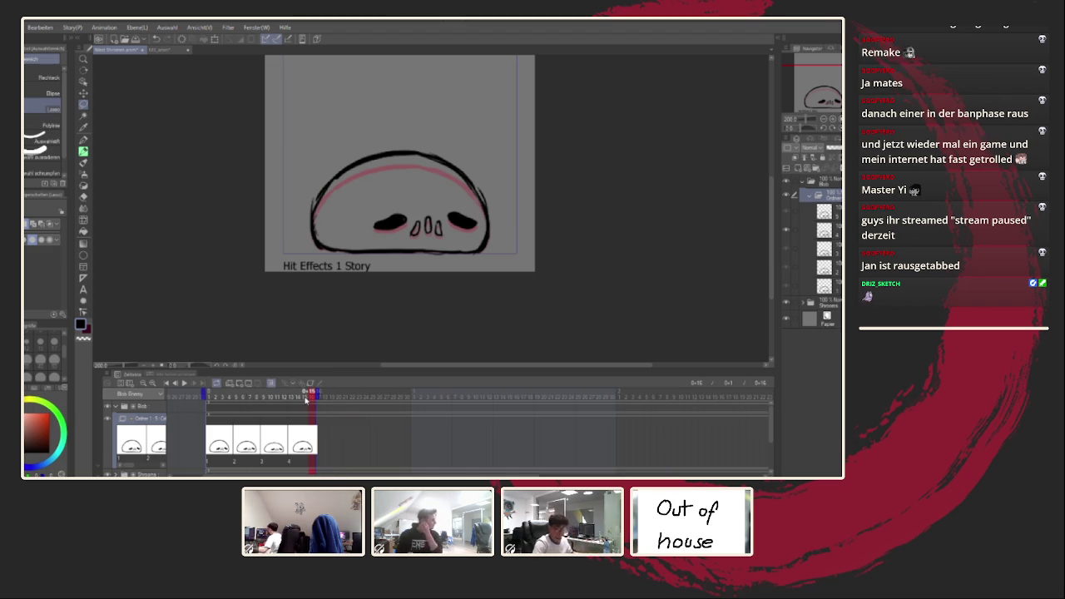